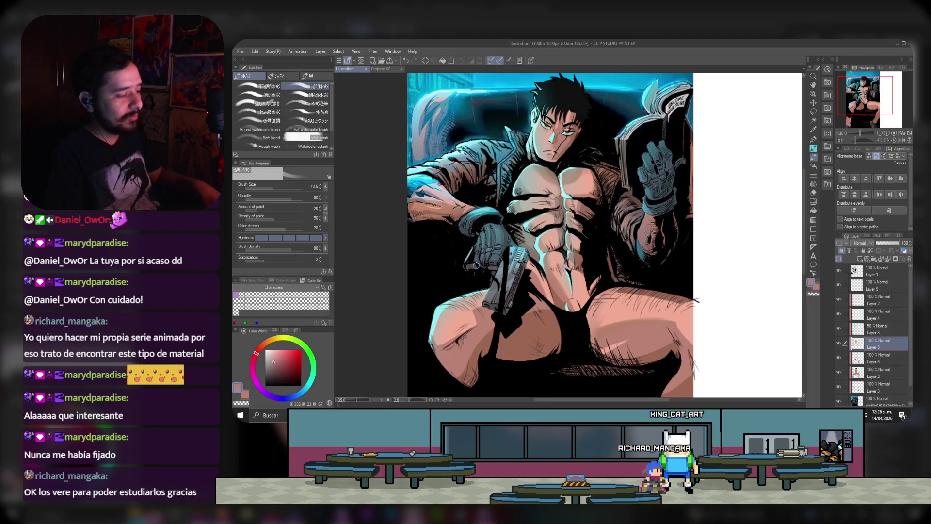
Step: Zoom in on the man's face, make Layer 1 active and switch to the Eraser
scroll(476, 265, "up", 3)
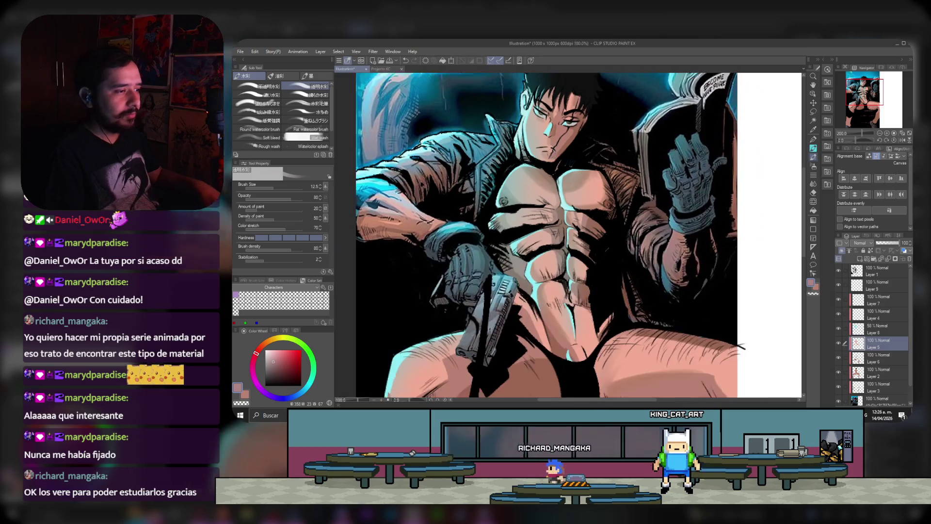
scroll(385, 260, "up", 1)
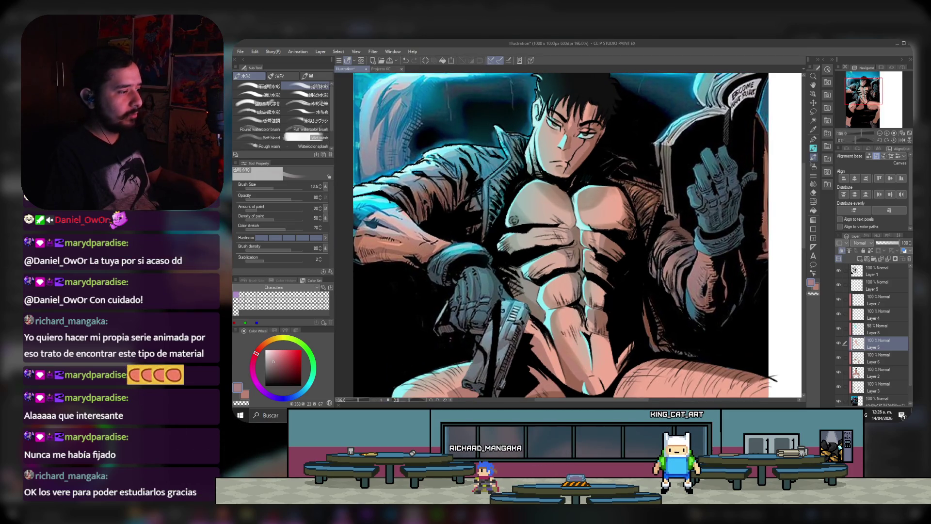
scroll(672, 225, "up", 1)
scroll(672, 225, "up", 1)
scroll(672, 225, "up", 2)
scroll(673, 224, "up", 1)
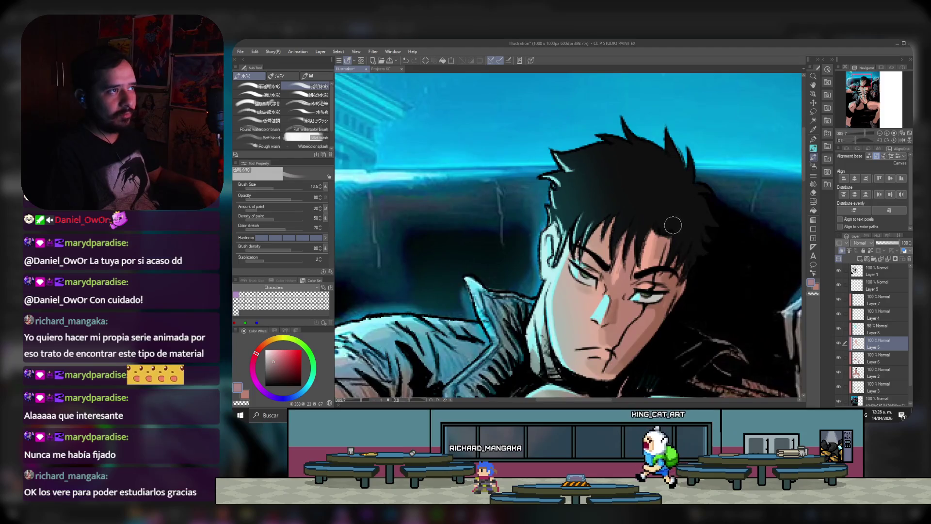
scroll(673, 225, "up", 1)
left_click(872, 271)
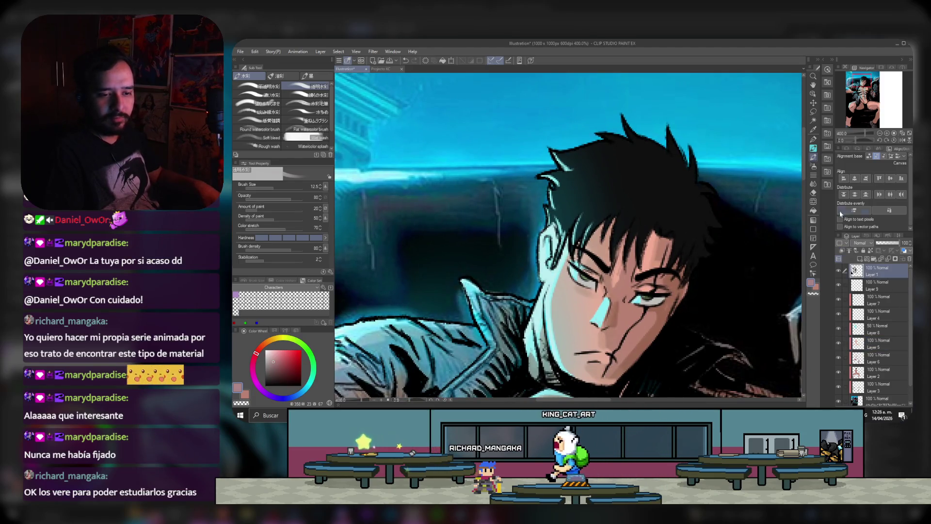
key("e")
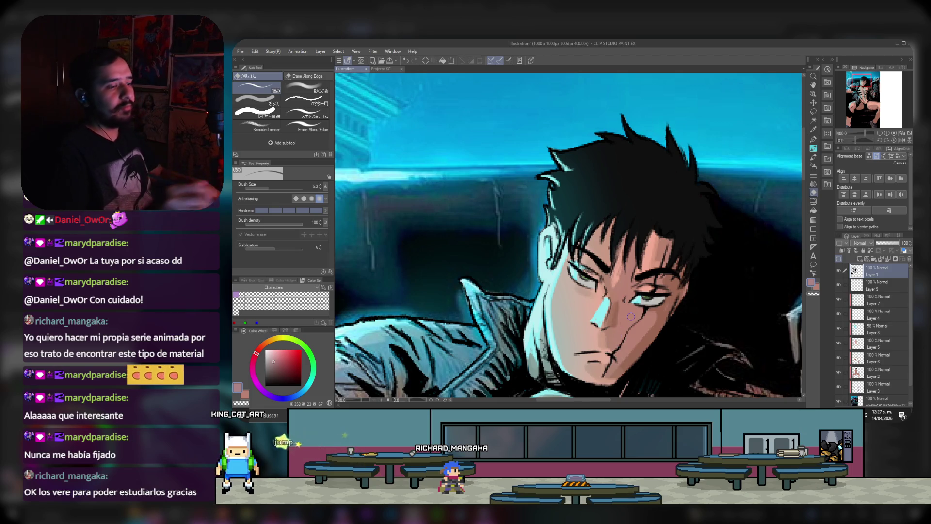
Step: Select Layer 2, add new Layer 10 above it with Ctrl+Shift+N, and take the Pen
scroll(560, 212, "down", 2)
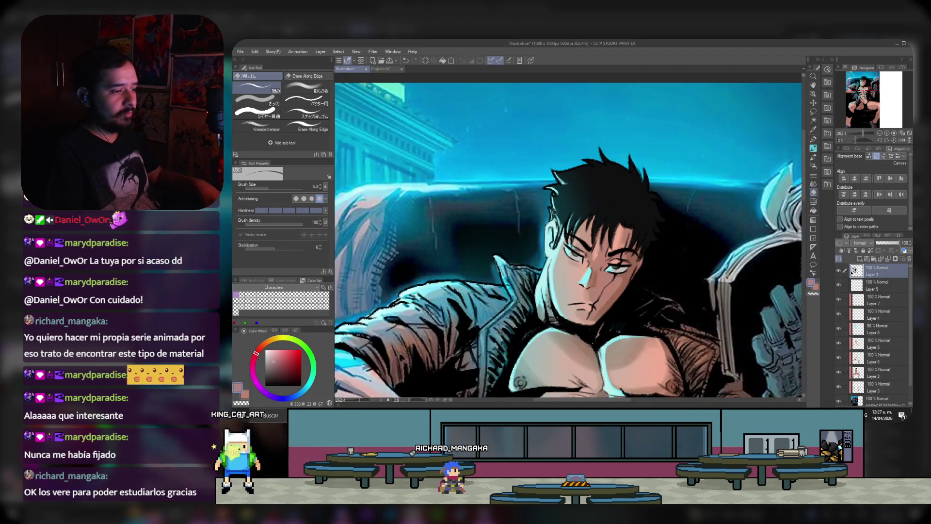
scroll(559, 213, "down", 1)
scroll(489, 262, "down", 1)
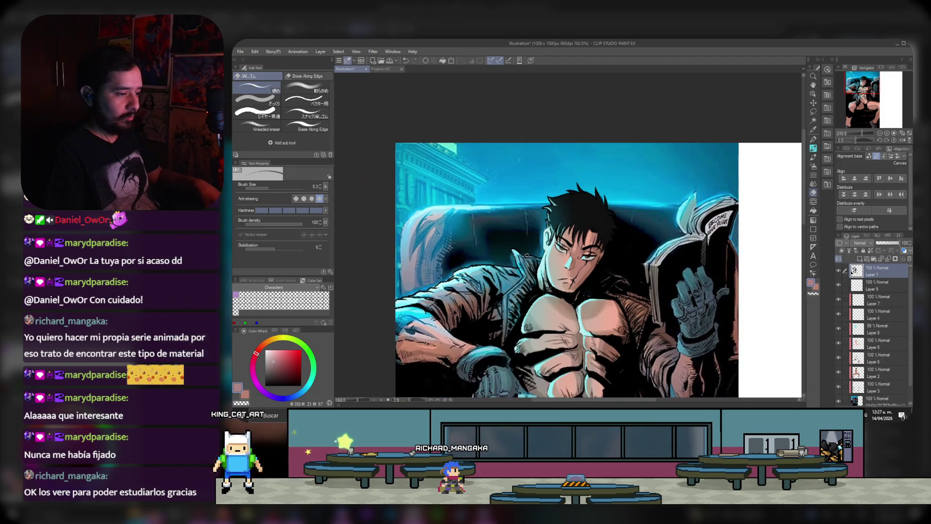
scroll(554, 322, "up", 1)
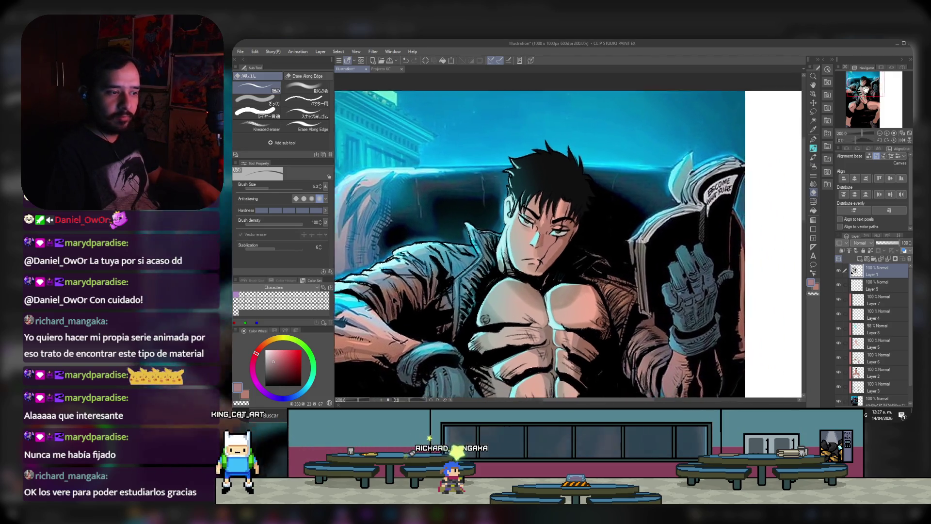
scroll(570, 218, "up", 1)
scroll(570, 124, "down", 1)
scroll(569, 125, "up", 1)
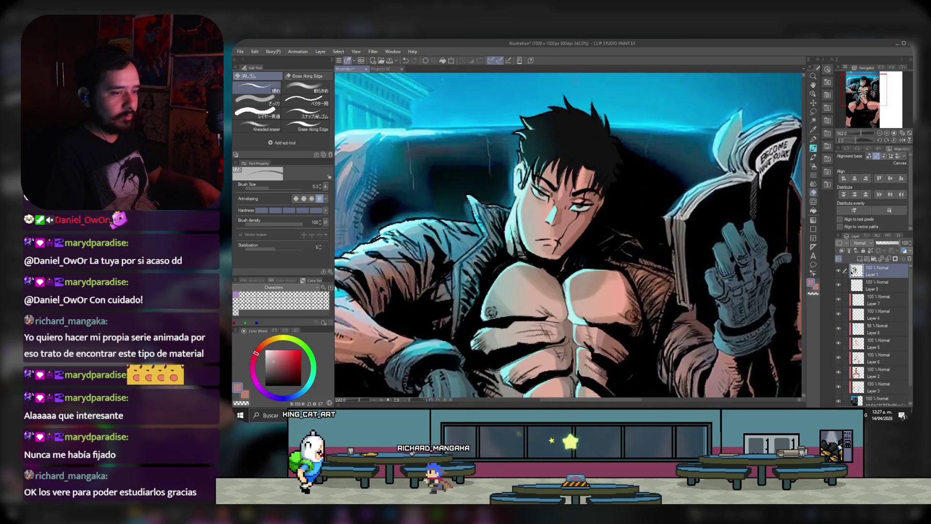
left_click(899, 370)
key("ctrl+shift+n")
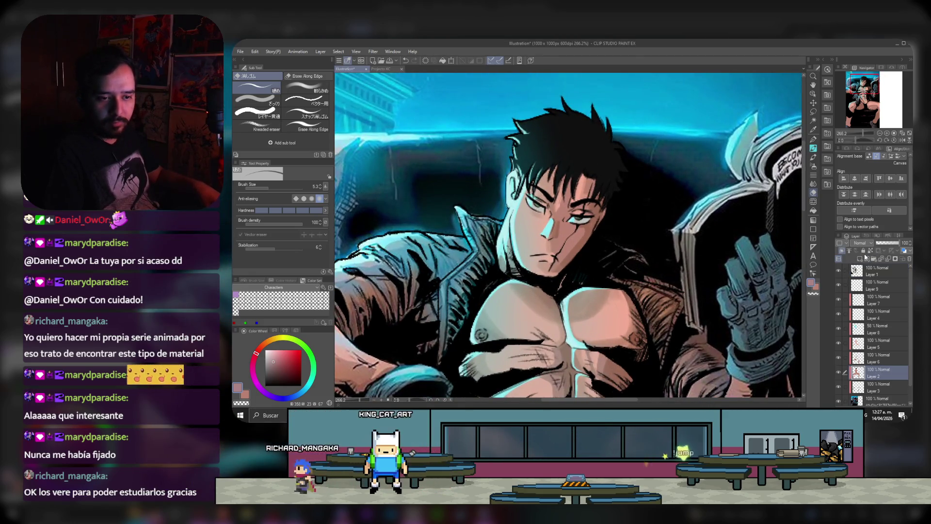
scroll(590, 141, "up", 2)
scroll(590, 141, "down", 1)
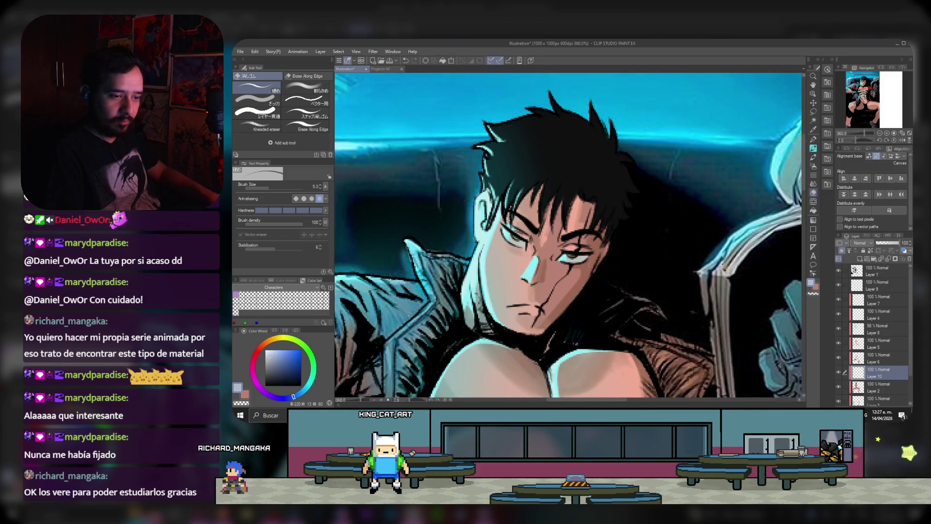
key("p")
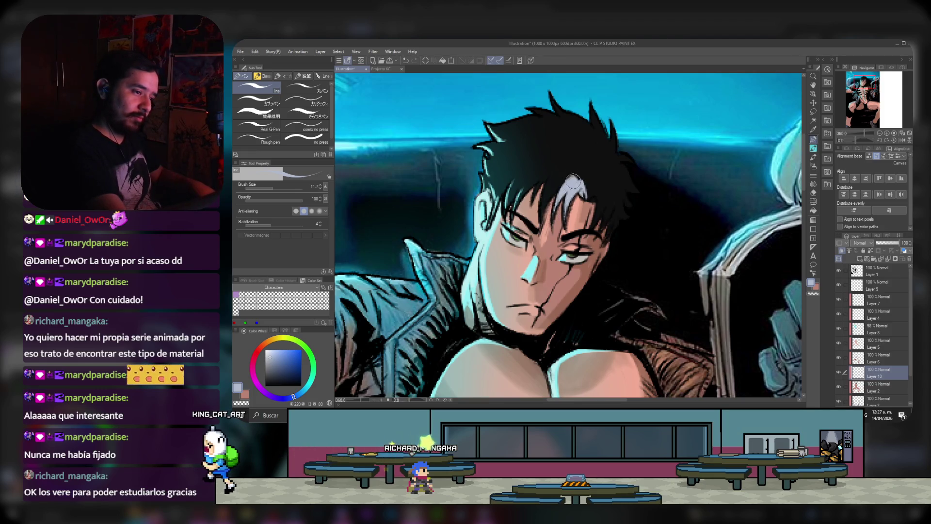
Step: Paint white highlight strands into the hair above the forehead, then choose a pale cyan
left_click_drag(573, 181, 601, 194)
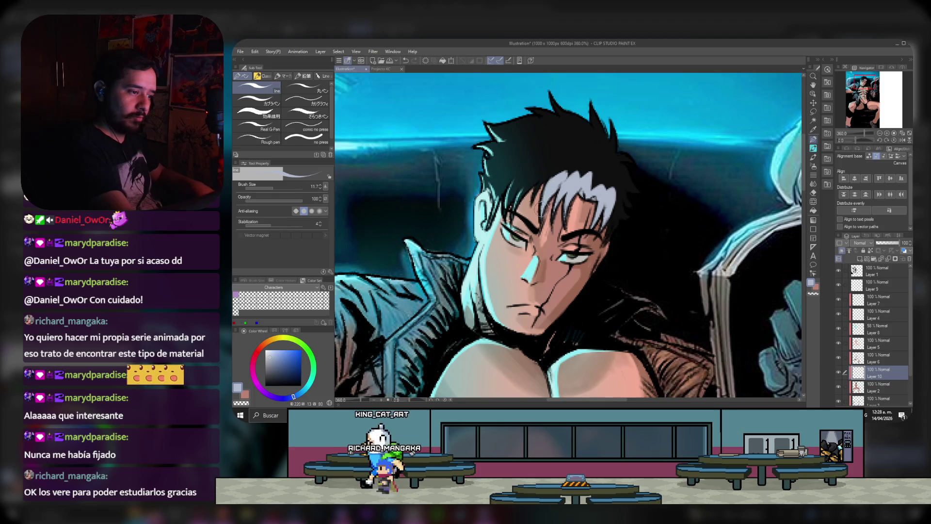
left_click(543, 215, "alt")
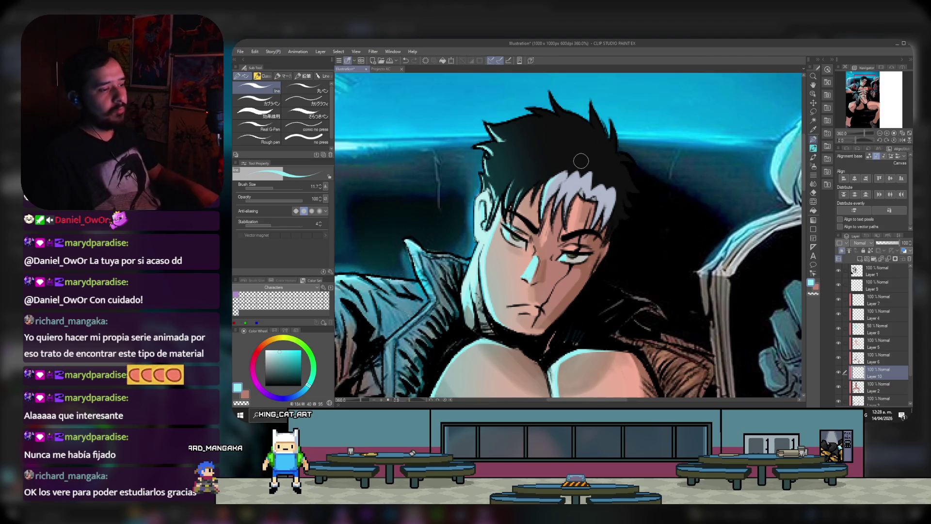
Step: Add pale cyan rim-glow strokes over the hair highlights and along the chest and abs
scroll(581, 161, "down", 3)
scroll(590, 166, "down", 1)
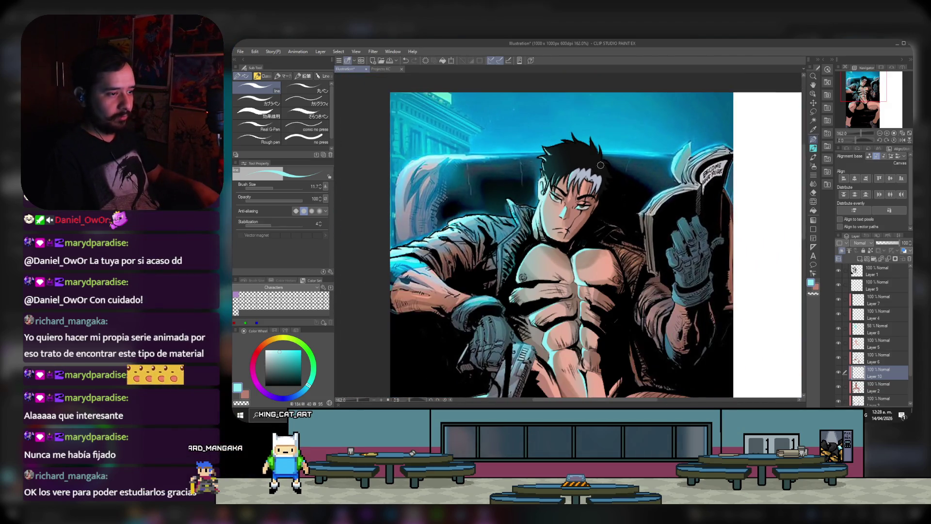
scroll(603, 164, "up", 2)
scroll(582, 177, "up", 2)
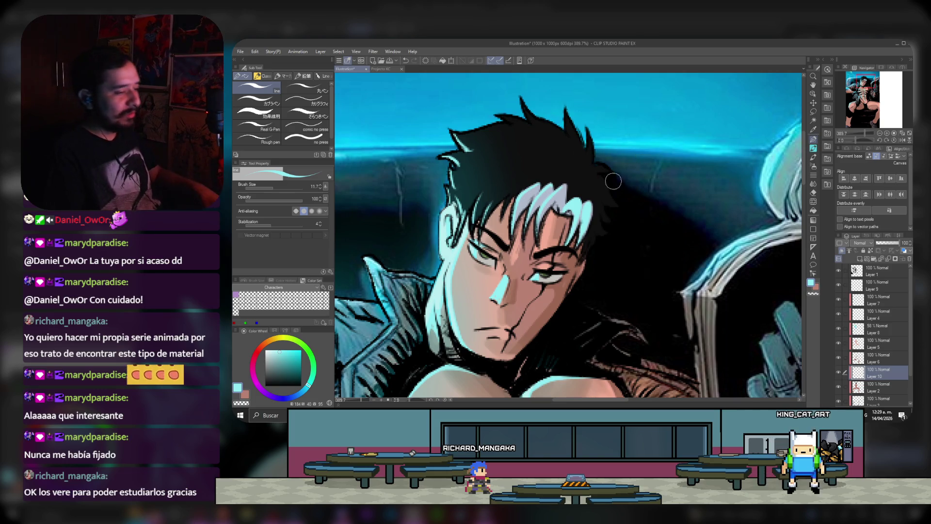
scroll(612, 181, "down", 3)
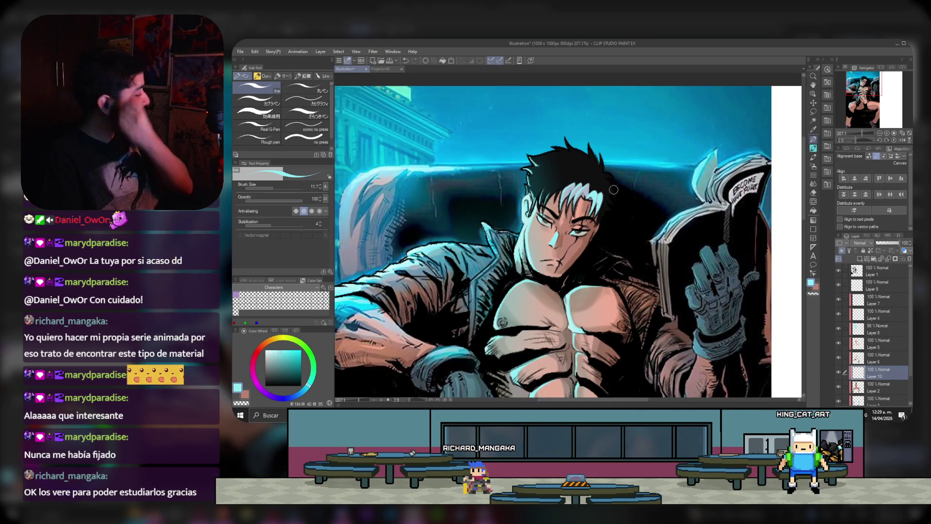
scroll(613, 228, "down", 1)
scroll(616, 251, "down", 1)
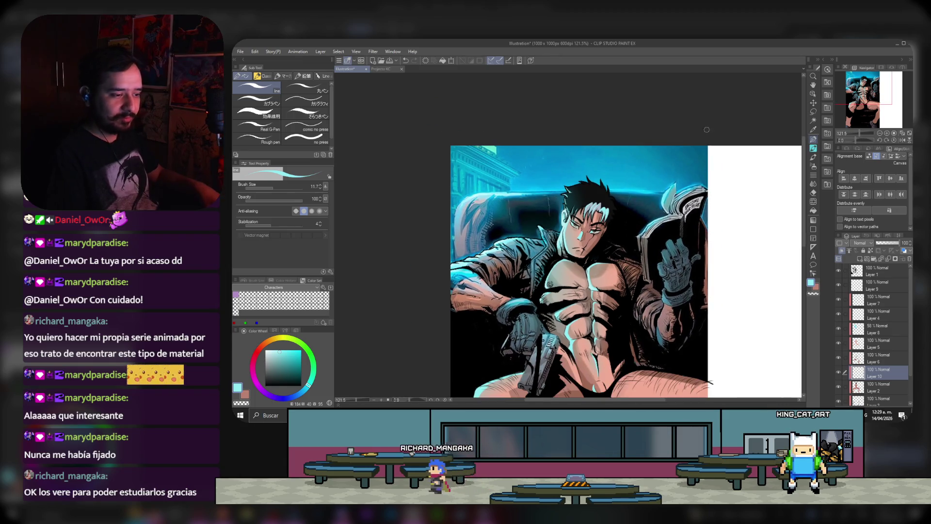
Step: Pan across the illustration to check the head, chest, lower body and gun
left_click_drag(859, 90, 869, 100)
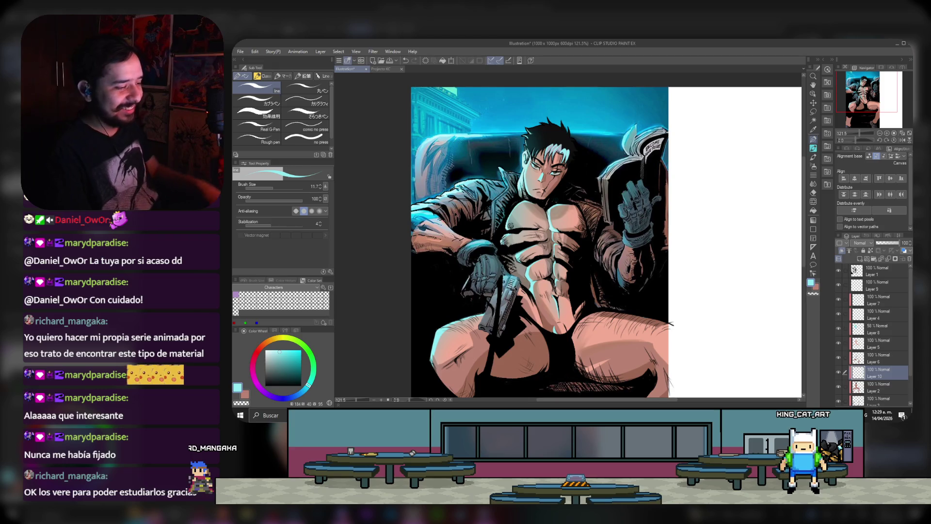
scroll(510, 246, "down", 2)
scroll(510, 246, "up", 3)
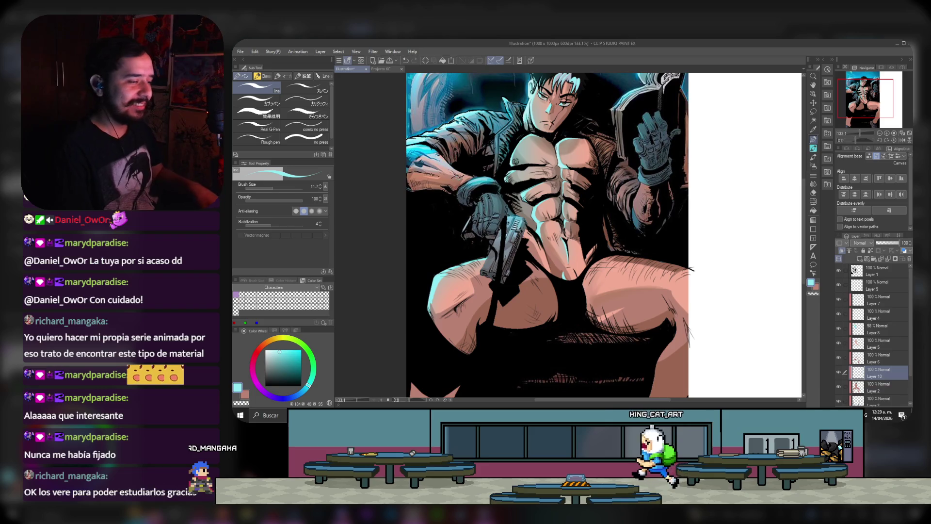
scroll(544, 131, "up", 1)
scroll(544, 131, "up", 1)
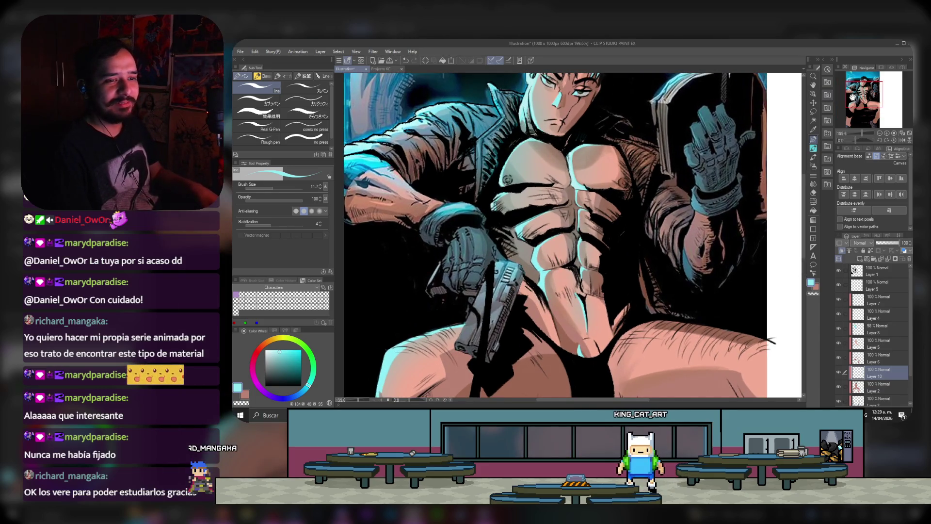
left_click_drag(852, 97, 857, 90)
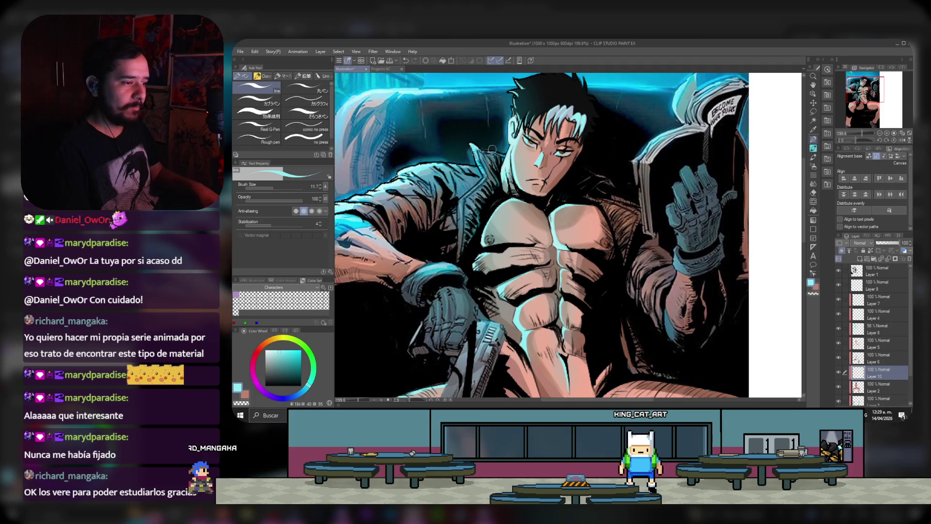
scroll(492, 149, "down", 1)
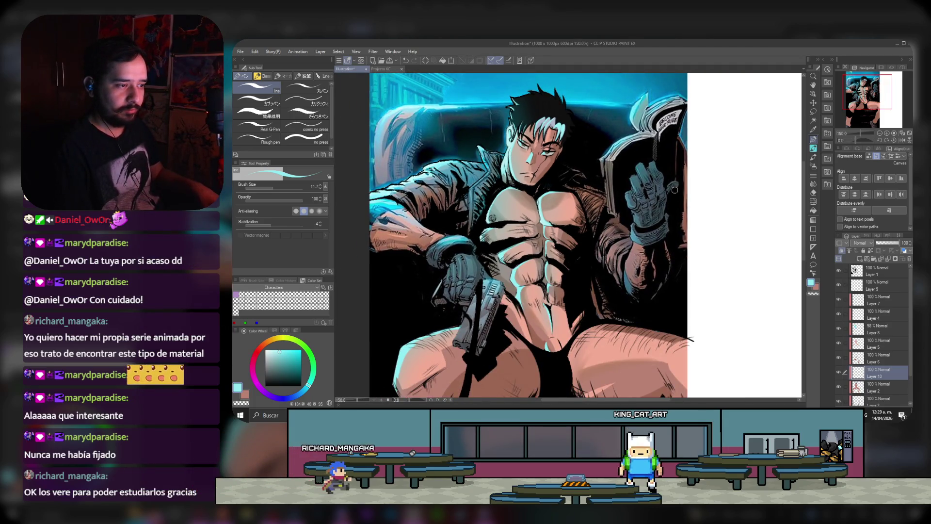
scroll(515, 187, "down", 1)
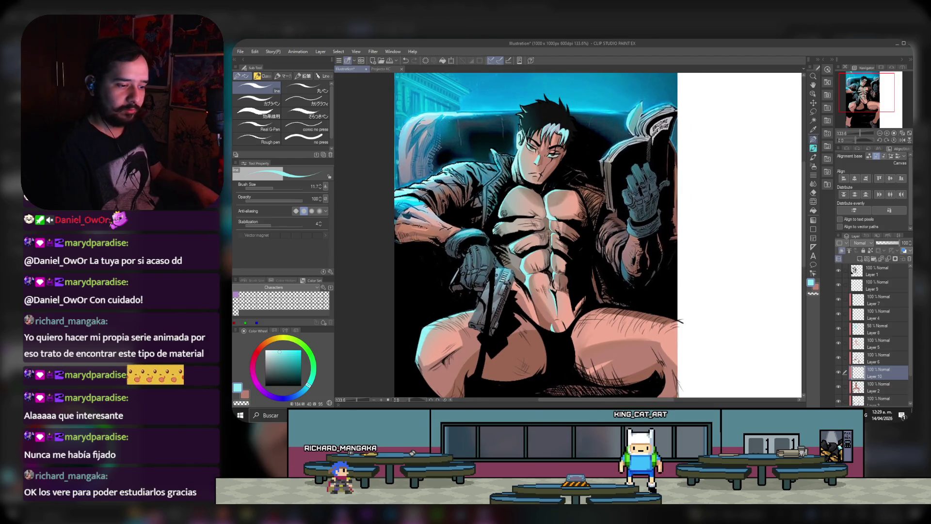
scroll(502, 297, "up", 1)
left_click_drag(859, 86, 857, 88)
scroll(586, 359, "up", 1)
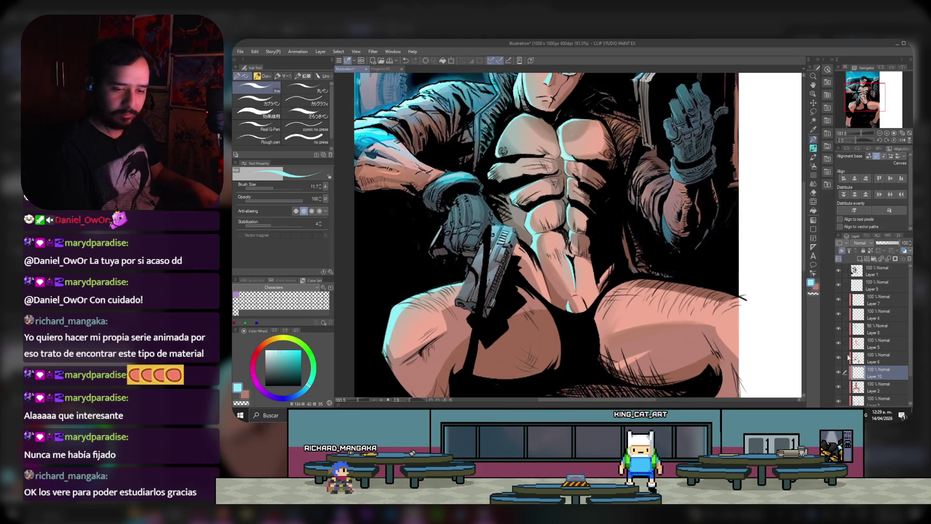
Step: Add Layer 11 for shading and load the watercolour brush with a pinkish-red colour
left_click(874, 275)
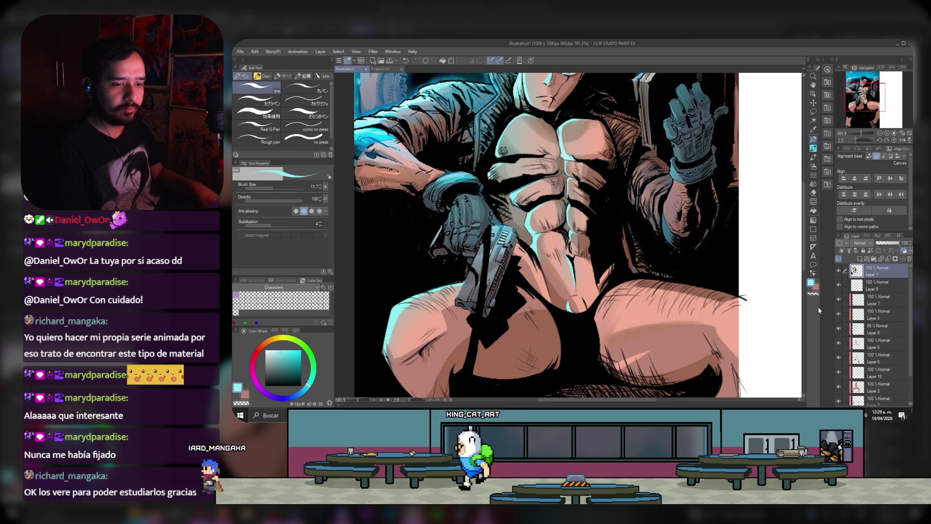
left_click(811, 294)
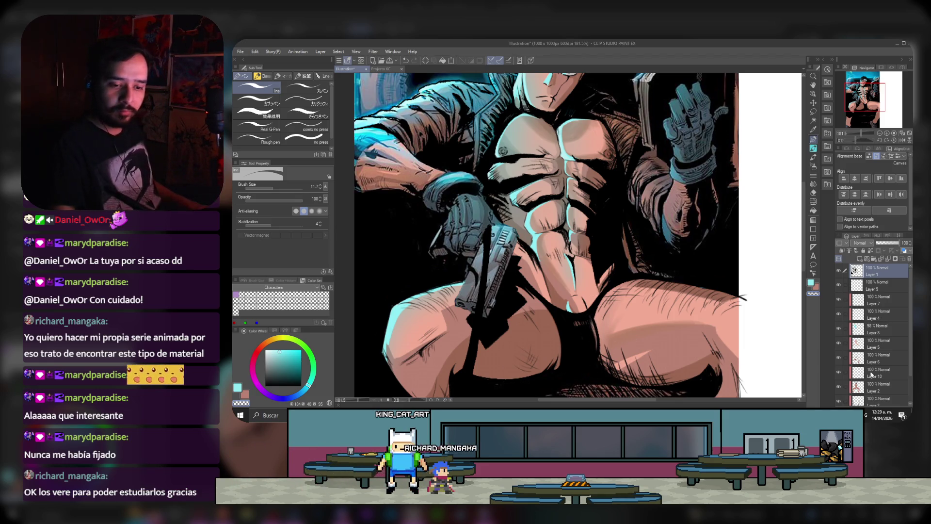
left_click(875, 390)
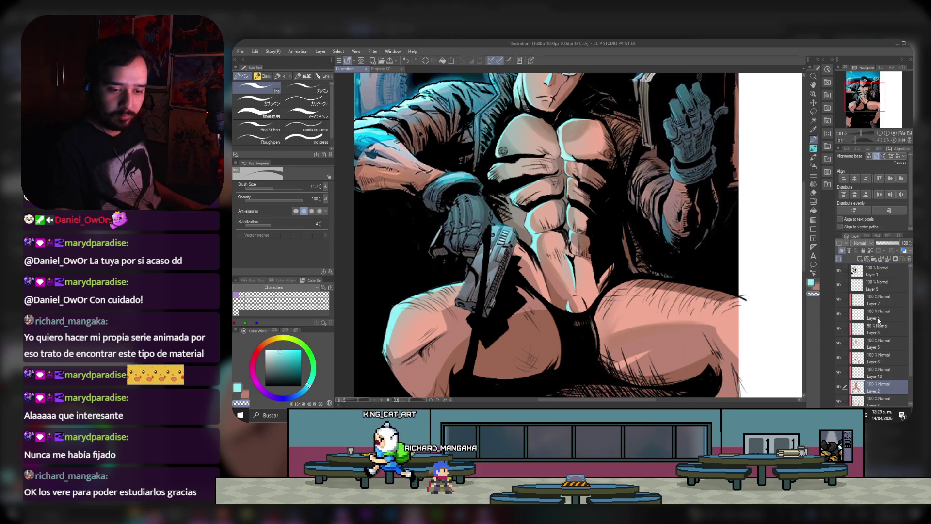
left_click(860, 260)
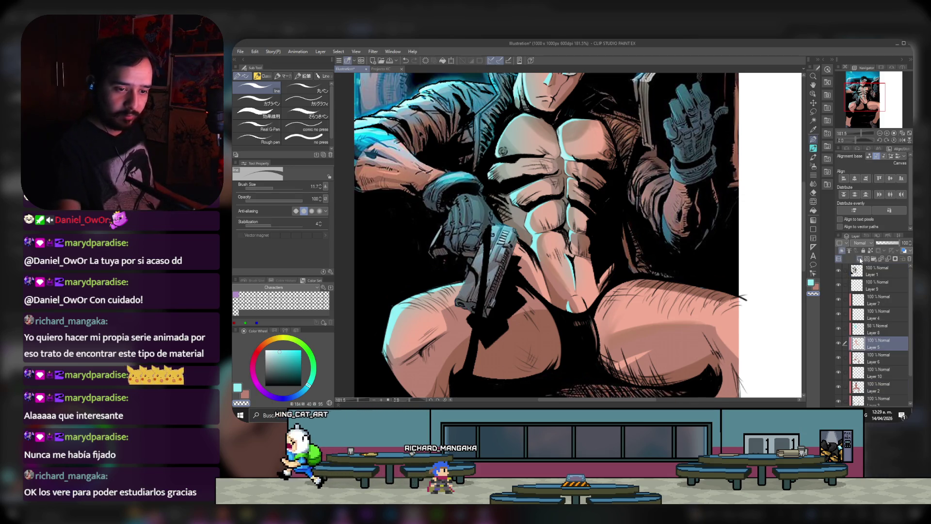
key("b")
left_click(256, 355)
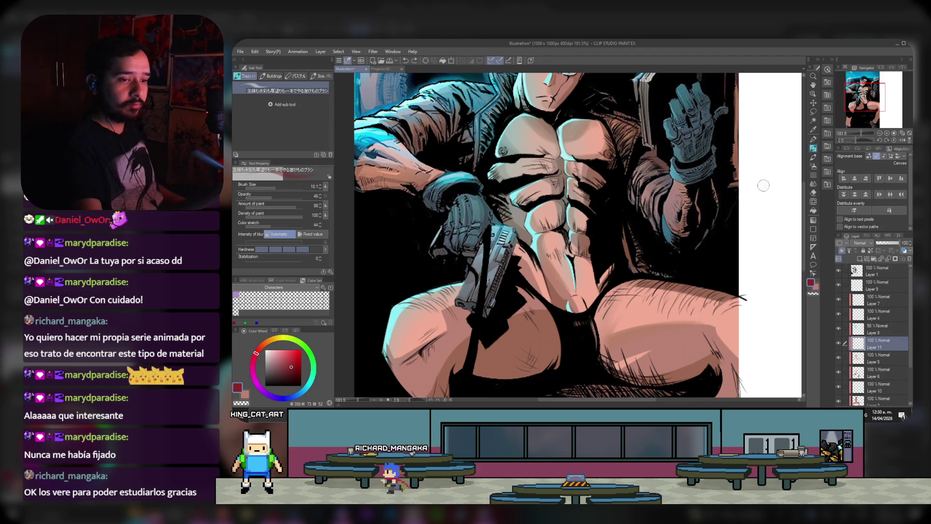
Step: Pick a dark brown from the Huckleberry brush set, reframe the figure, and make Layer 6 active
left_click(312, 76)
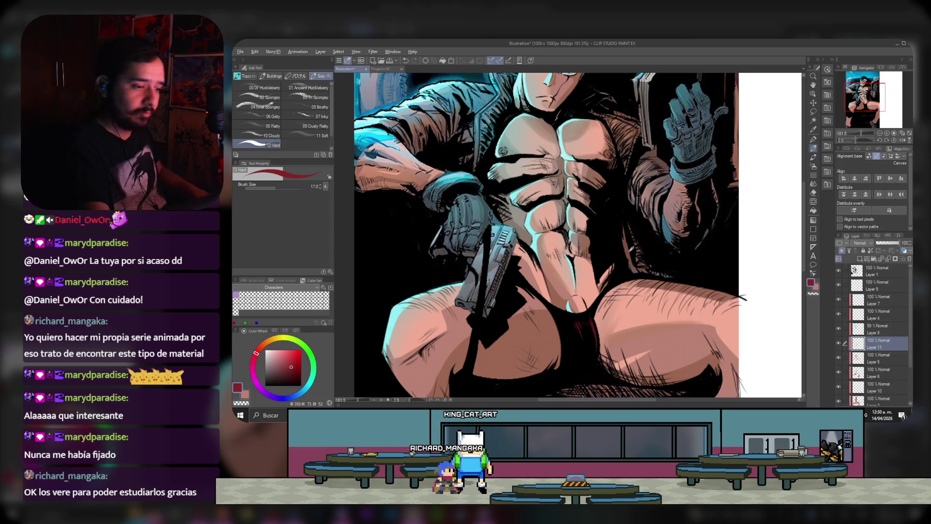
left_click(627, 258, "alt")
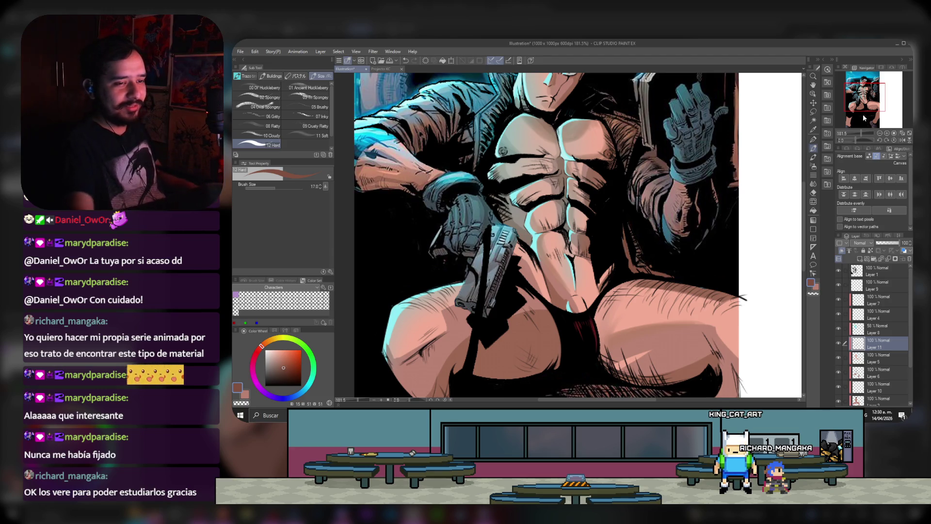
left_click_drag(856, 92, 856, 90)
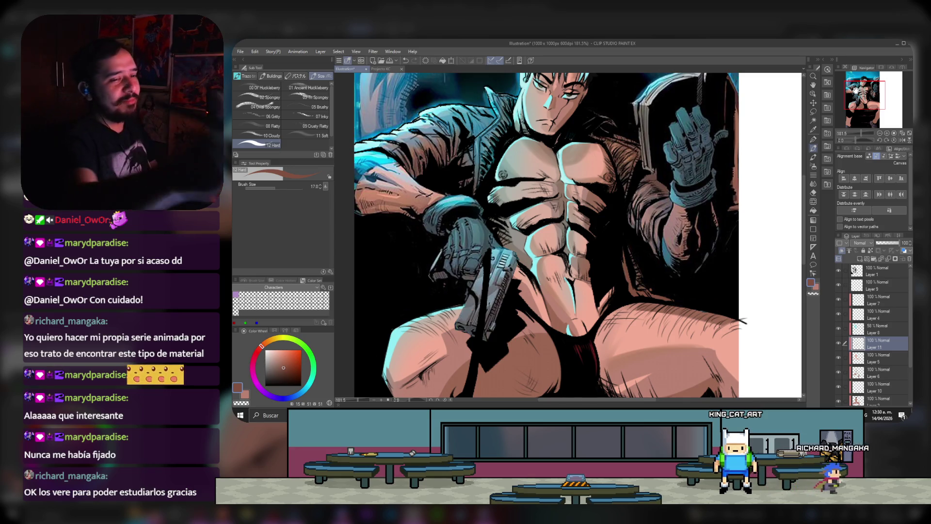
left_click_drag(856, 91, 863, 91)
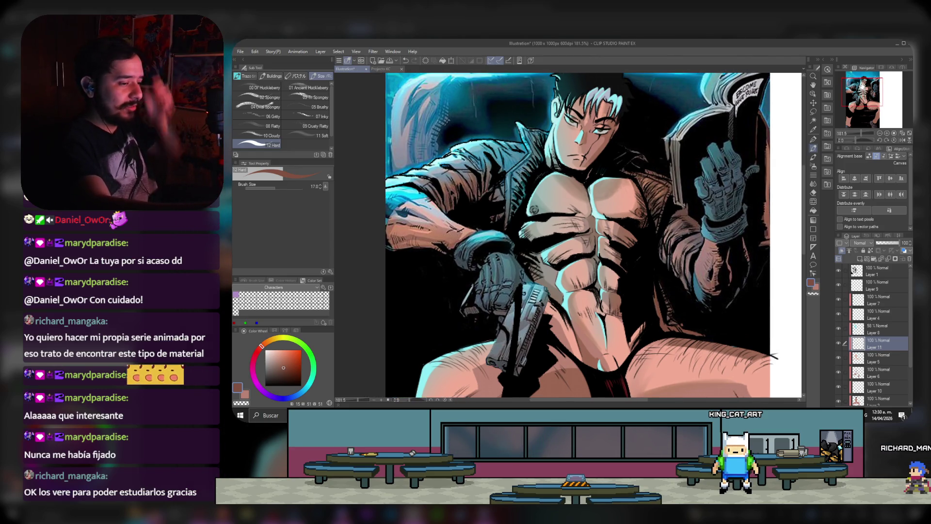
left_click(885, 362)
left_click(886, 373)
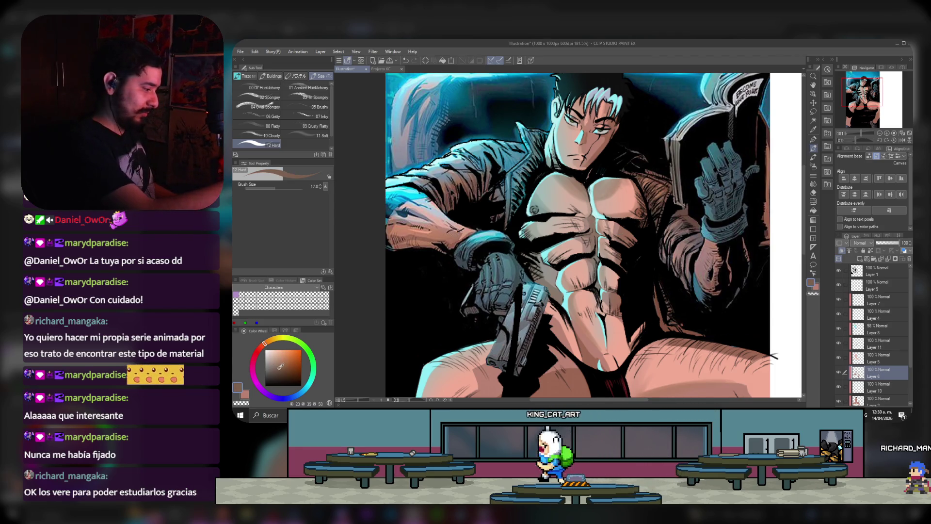
left_click(599, 194, "alt")
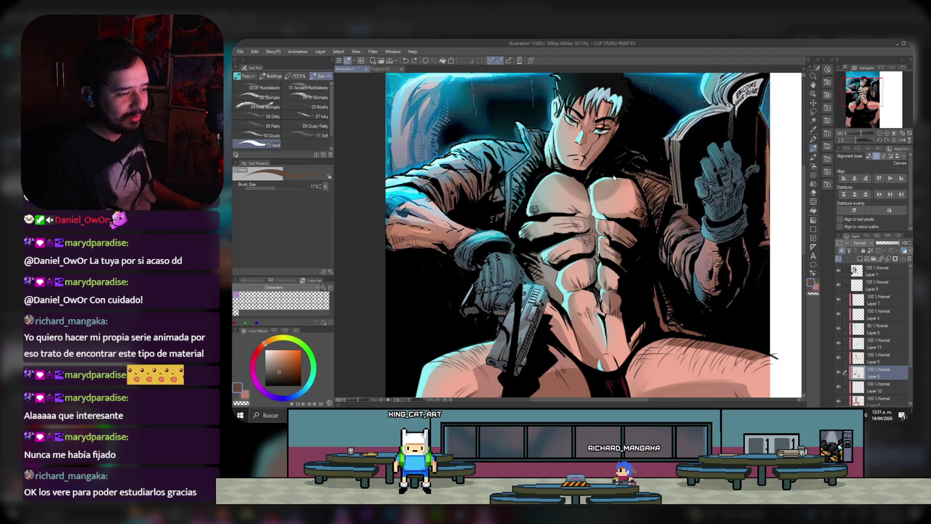
Step: Hide Layer 8's blue overlay and choose a deeper brown for the torso shadows
left_click(838, 329)
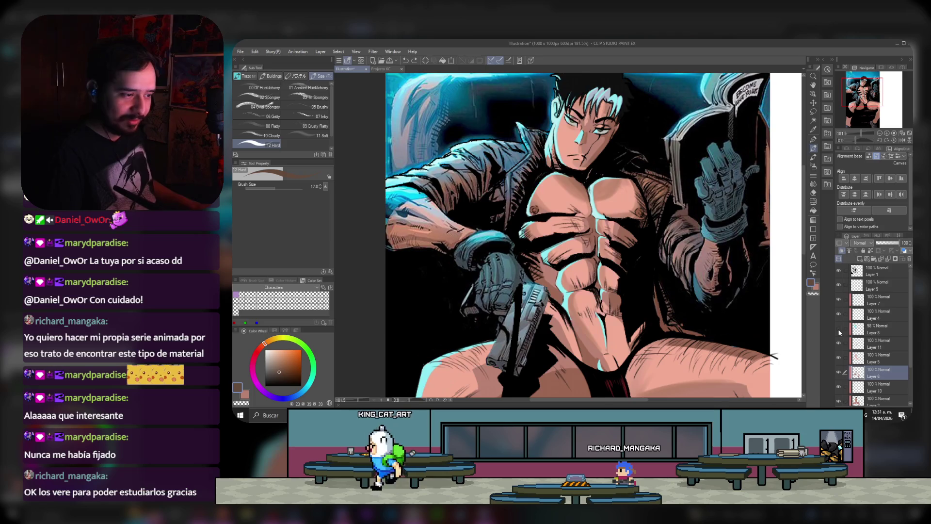
left_click(590, 217, "alt")
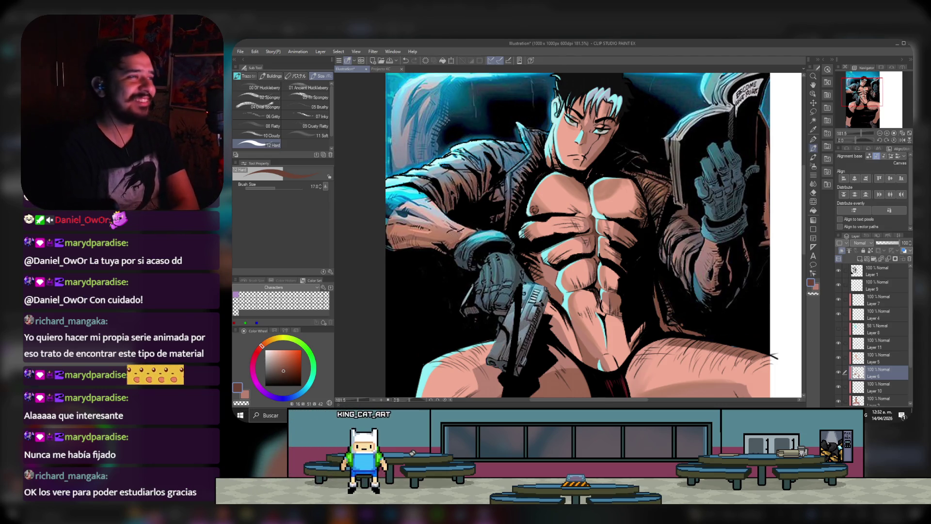
key("alt+Tab")
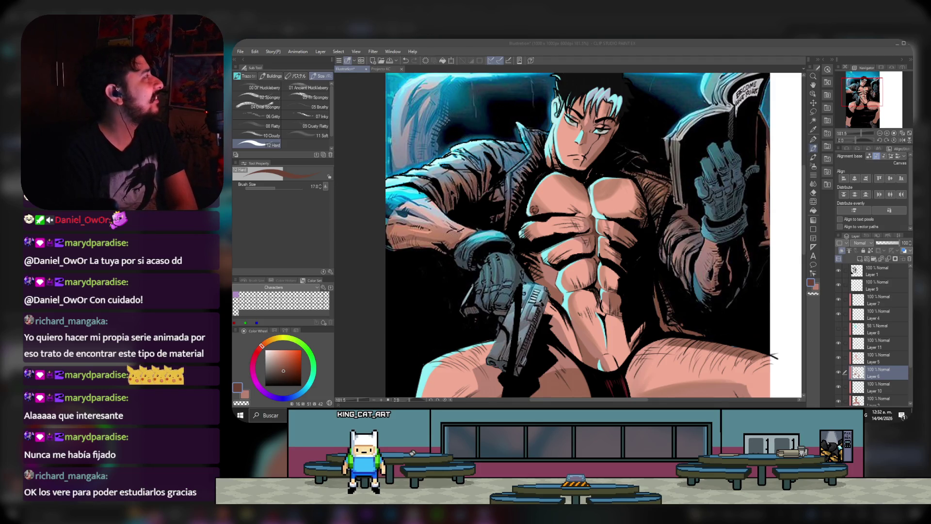
key("alt+Tab")
scroll(595, 154, "down", 2)
scroll(595, 157, "up", 2)
scroll(595, 163, "down", 1)
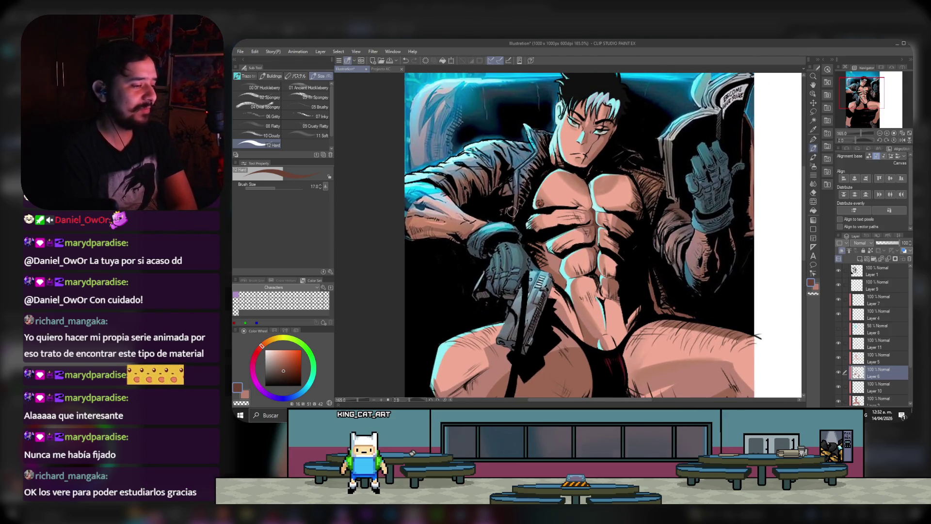
scroll(512, 211, "up", 1)
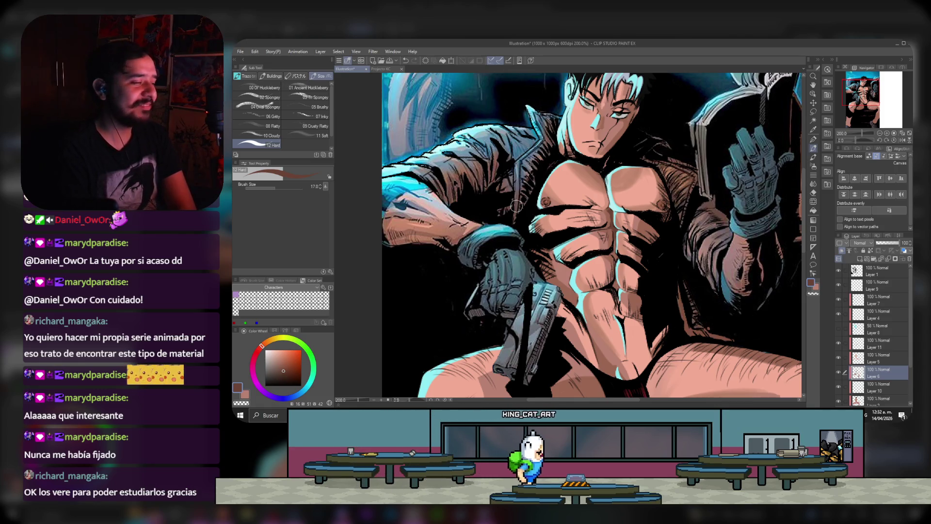
scroll(554, 209, "up", 3)
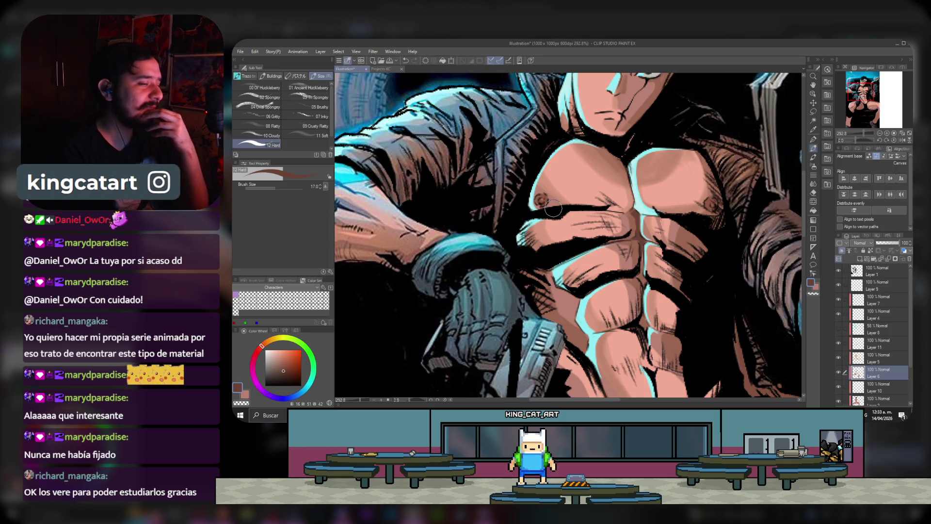
scroll(551, 209, "down", 1)
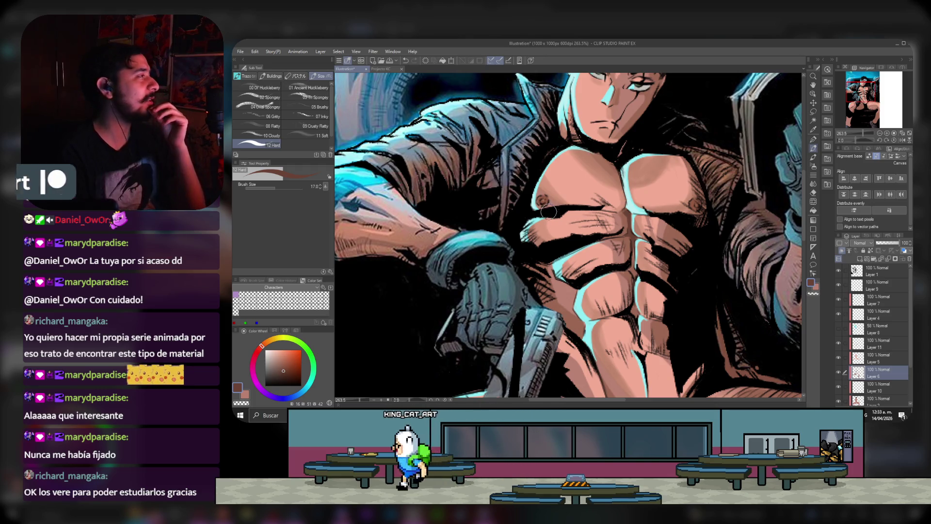
Step: Zoom around the brown-shaded figure and pan down to the lower body
scroll(548, 212, "down", 2)
scroll(548, 211, "down", 2)
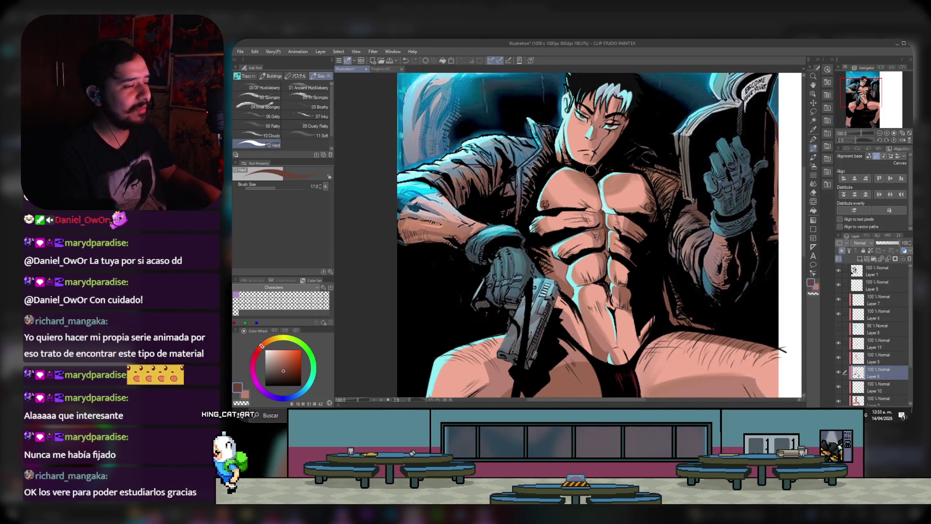
scroll(555, 137, "up", 1)
scroll(555, 138, "down", 1)
scroll(551, 145, "down", 1)
scroll(544, 158, "down", 1)
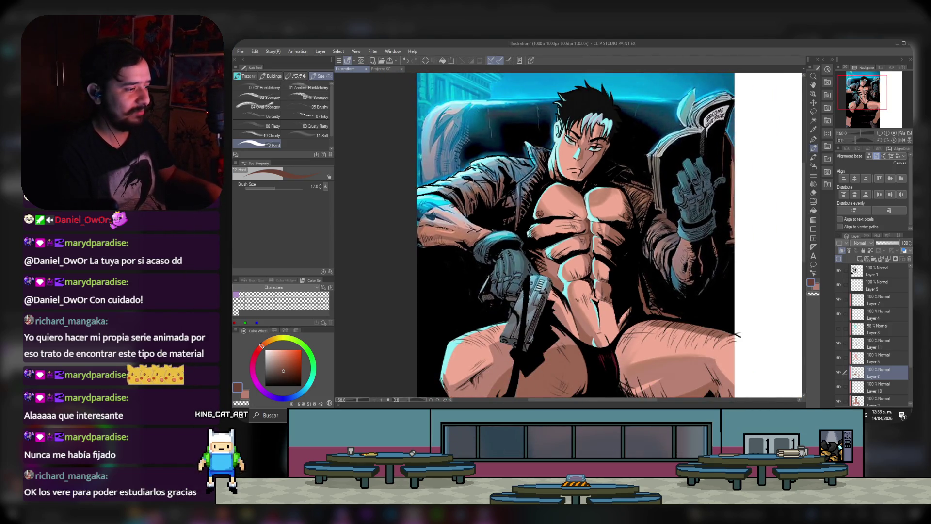
scroll(441, 172, "up", 2)
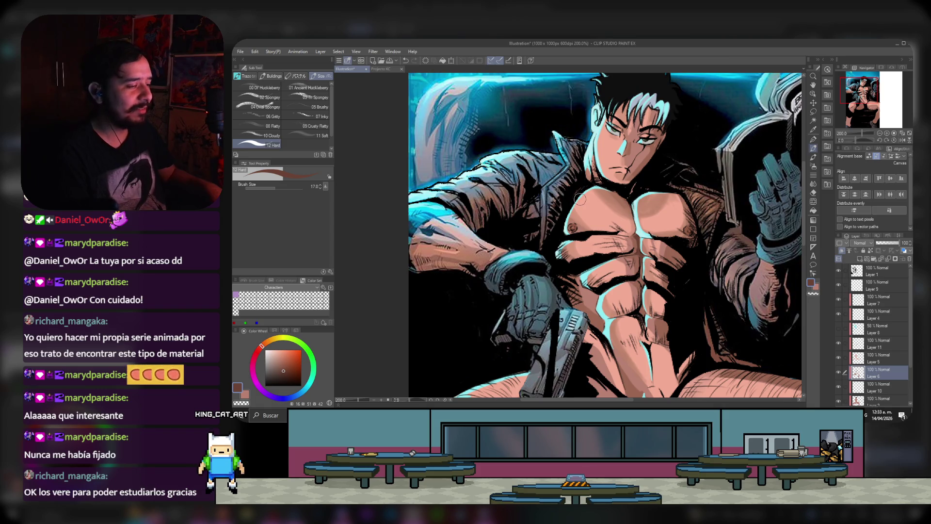
left_click_drag(862, 84, 850, 98)
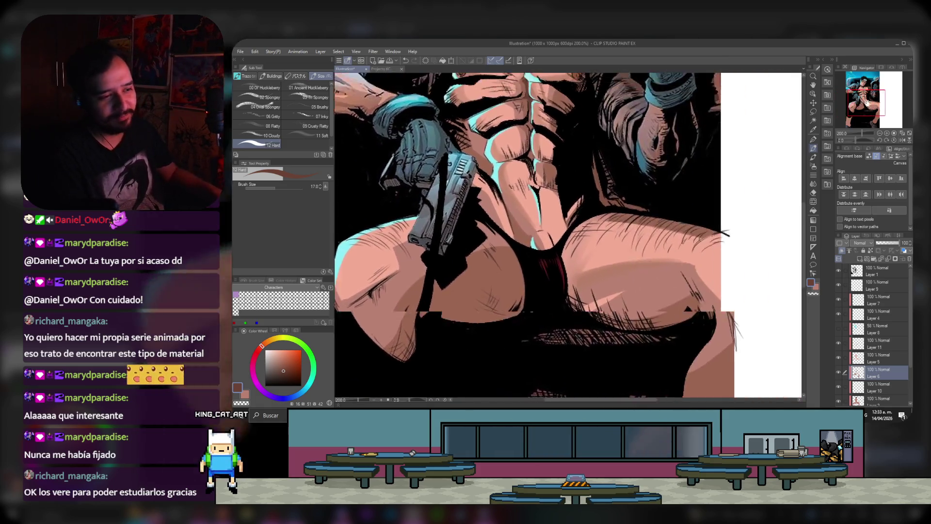
Step: Turn Layer 8's blue overlay back on and zoom to check the cooled skin
scroll(850, 99, "down", 1)
scroll(850, 98, "down", 1)
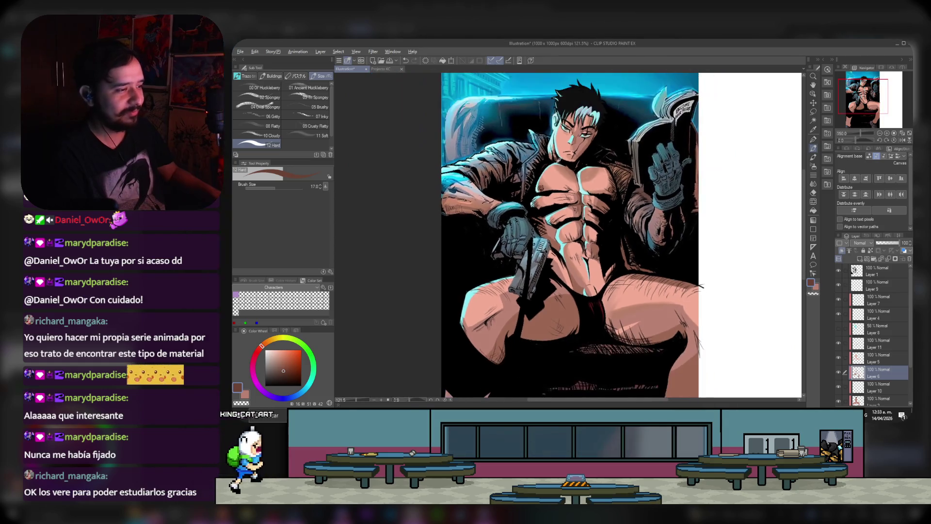
scroll(850, 99, "down", 1)
left_click(838, 328)
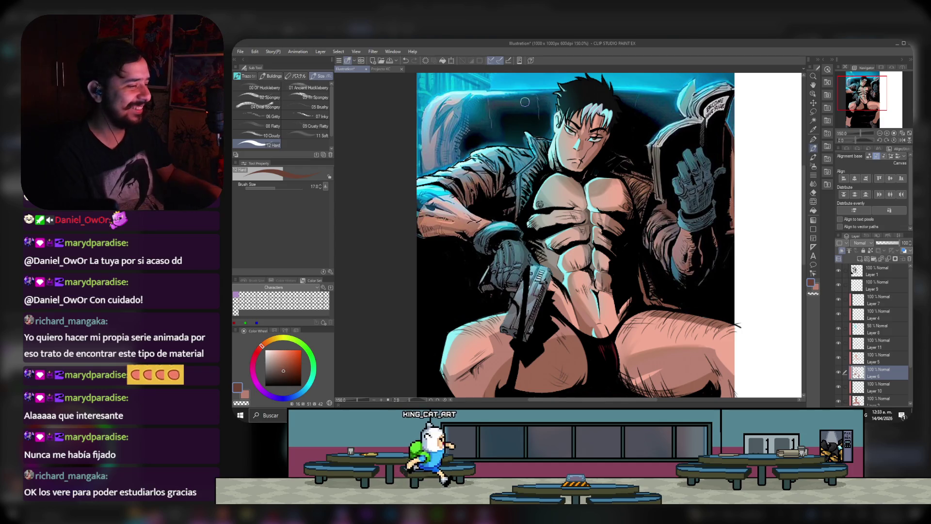
scroll(403, 161, "up", 2)
scroll(403, 161, "up", 2)
scroll(403, 161, "down", 3)
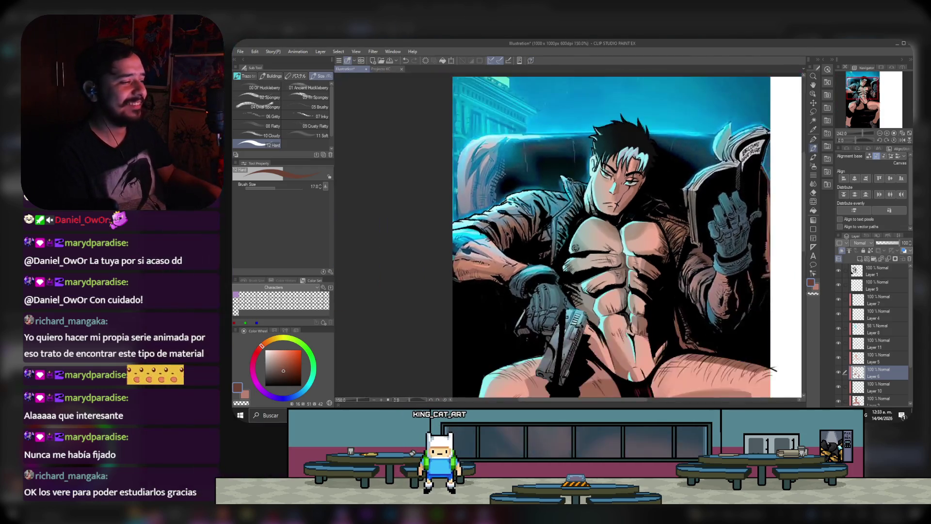
scroll(403, 161, "up", 3)
scroll(477, 193, "up", 1)
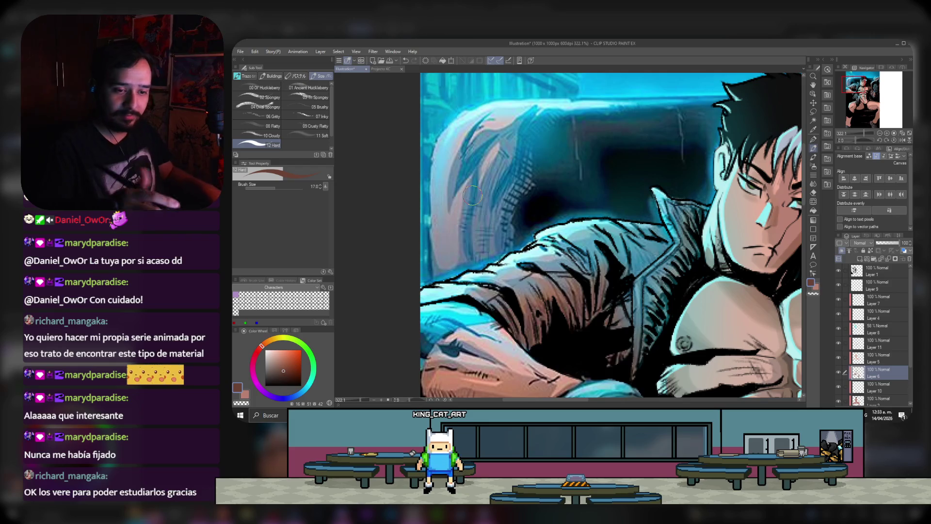
Step: Erase on top Layer 1 around the face and jacket, then make Layer 2 active
left_click(883, 271)
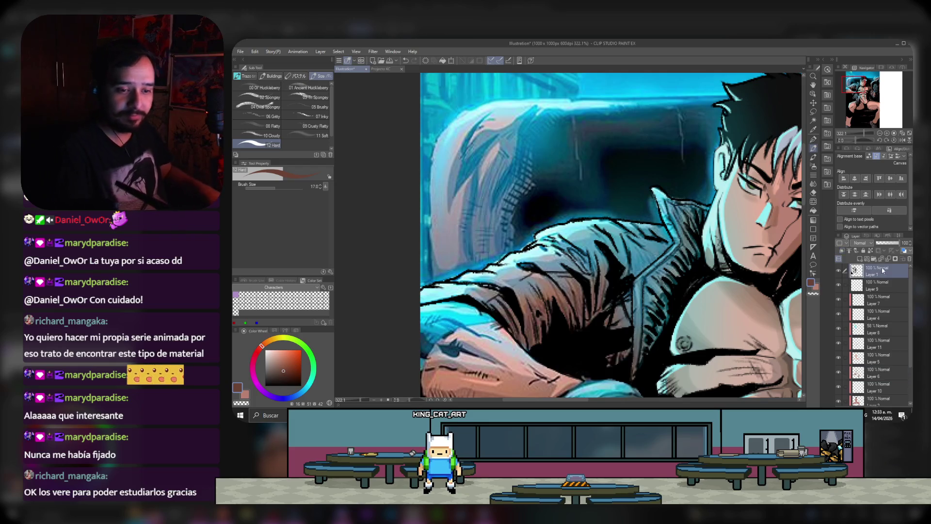
left_click(813, 193)
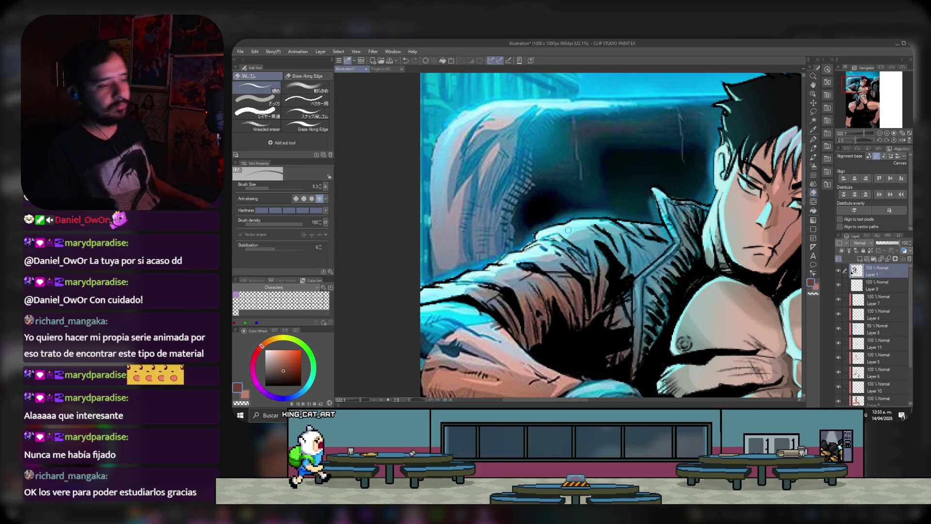
scroll(568, 229, "down", 3)
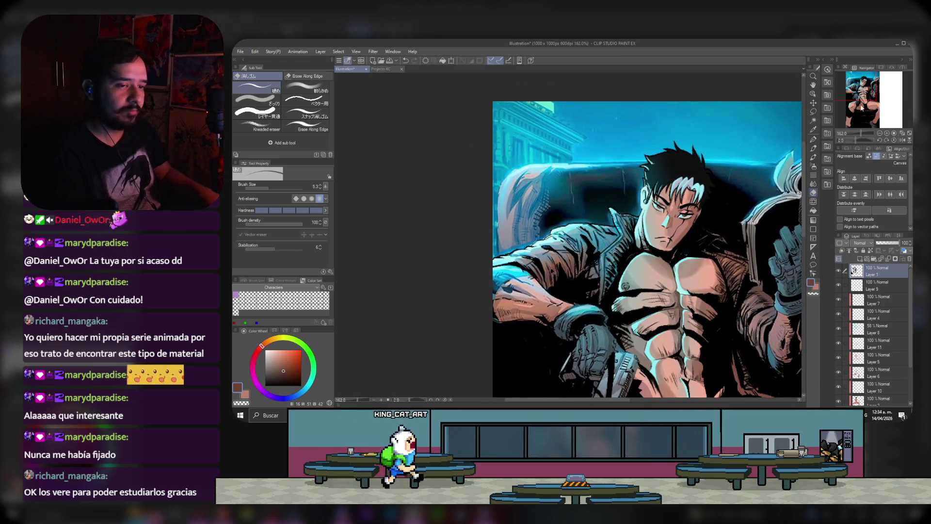
scroll(564, 226, "down", 2)
scroll(524, 161, "up", 1)
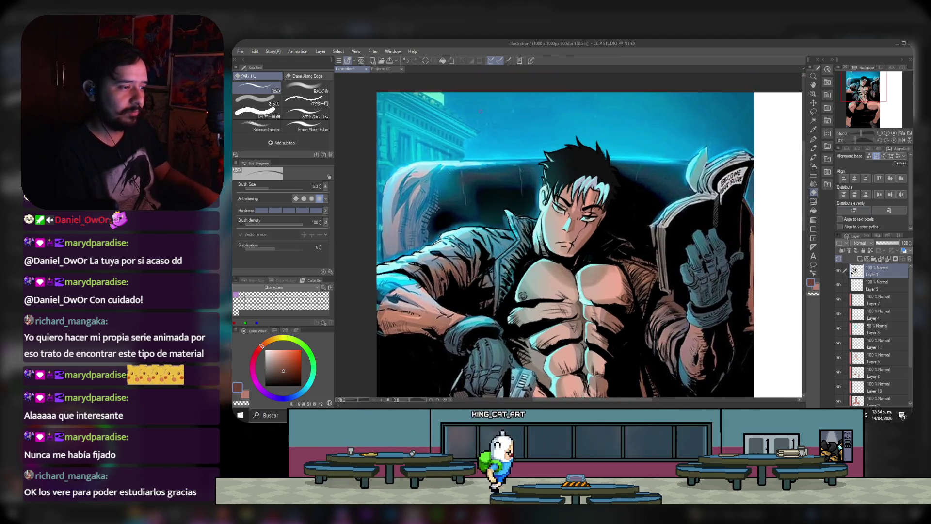
scroll(524, 161, "up", 2)
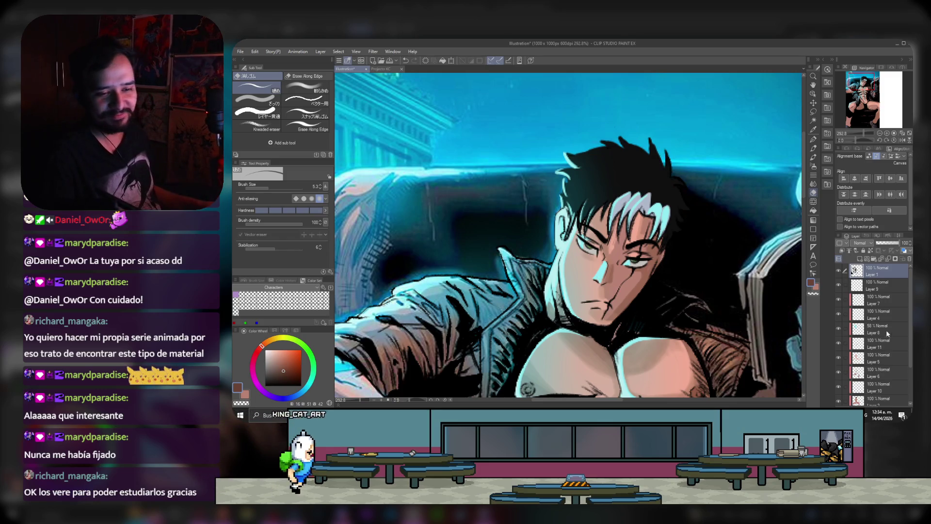
scroll(881, 339, "down", 2)
left_click(880, 382)
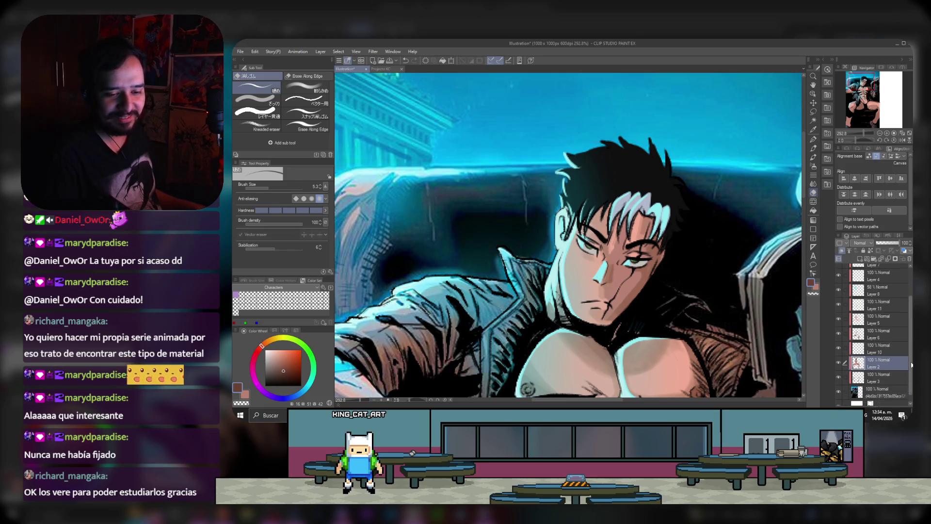
Step: Zoom in and out around the man's face and jacket to inspect the shading
scroll(888, 369, "down", 1)
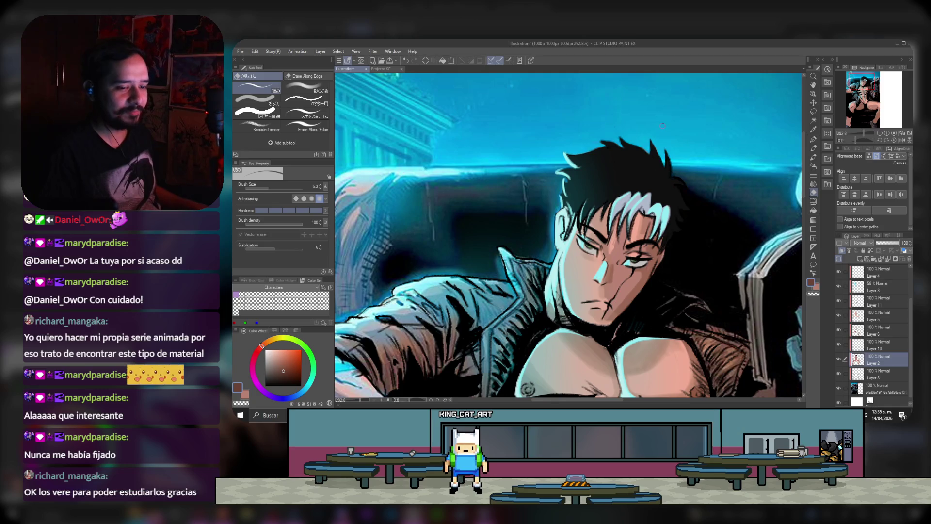
scroll(668, 171, "down", 2)
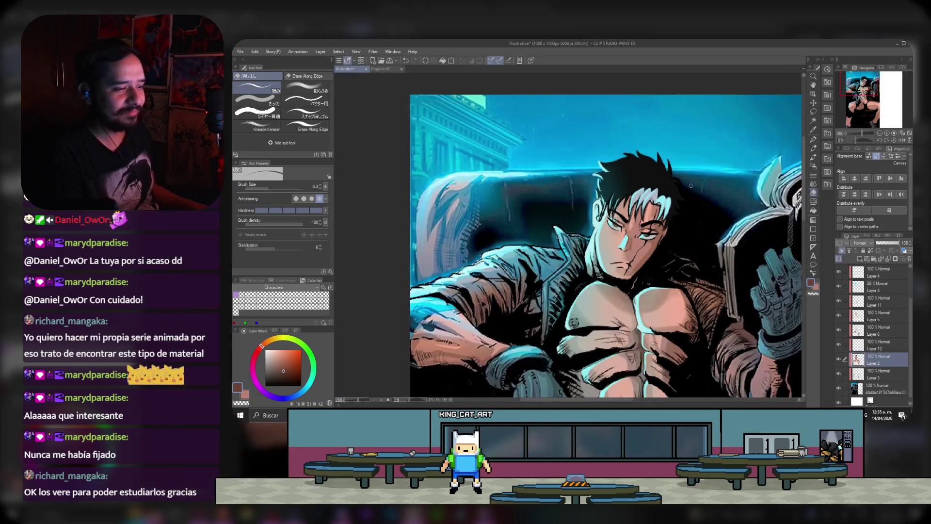
scroll(671, 173, "down", 2)
scroll(675, 175, "down", 2)
scroll(669, 198, "up", 1)
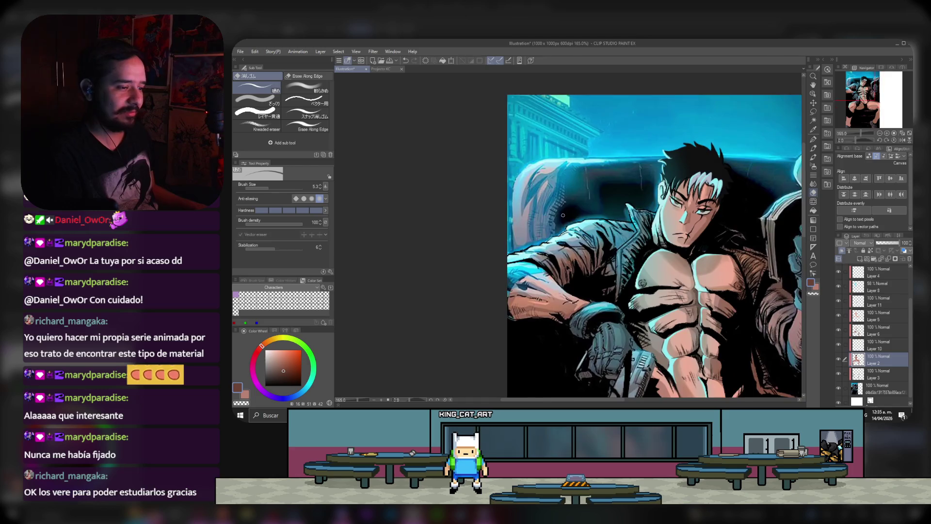
scroll(669, 198, "up", 2)
scroll(668, 197, "up", 2)
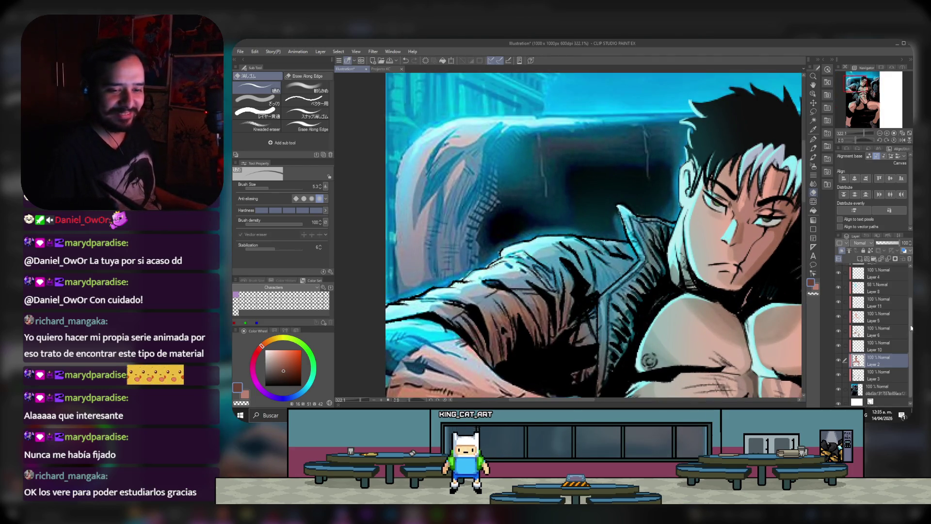
scroll(906, 276, "up", 3)
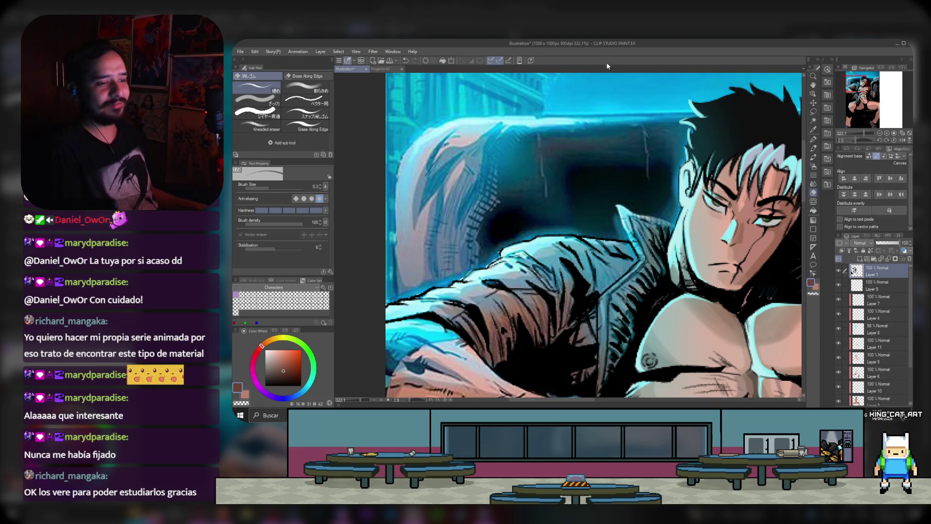
Step: Check Layer 9, then return to Layer 1 for shading
scroll(630, 194, "down", 3)
scroll(699, 196, "up", 1)
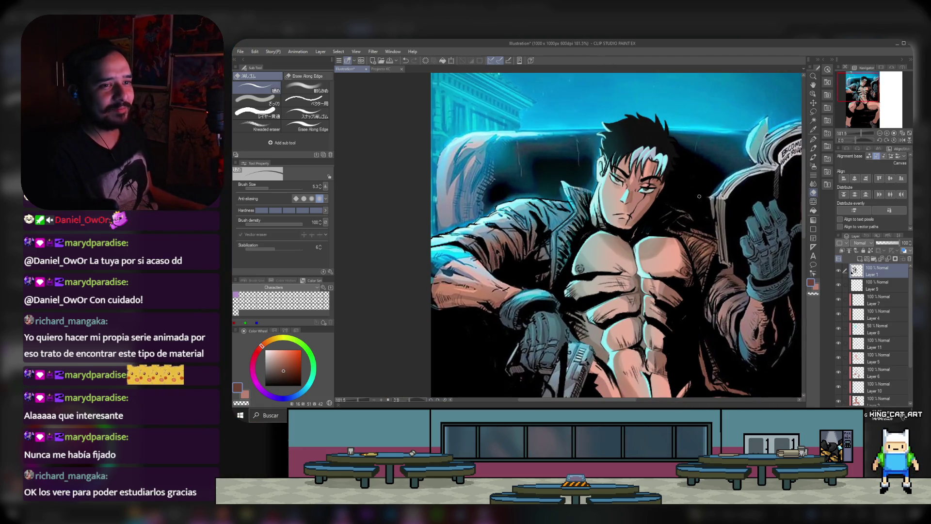
scroll(675, 208, "down", 1)
scroll(675, 208, "down", 1)
scroll(675, 208, "down", 1)
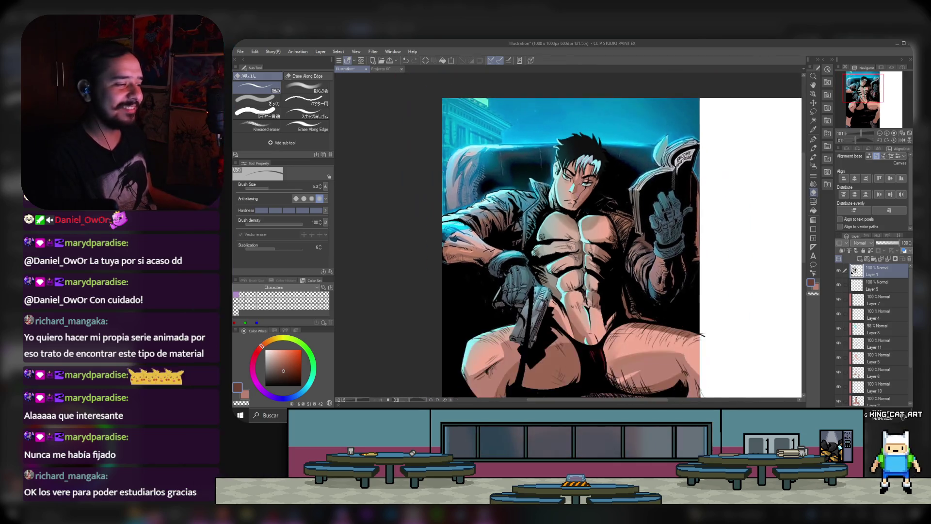
scroll(675, 208, "up", 2)
left_click(889, 286)
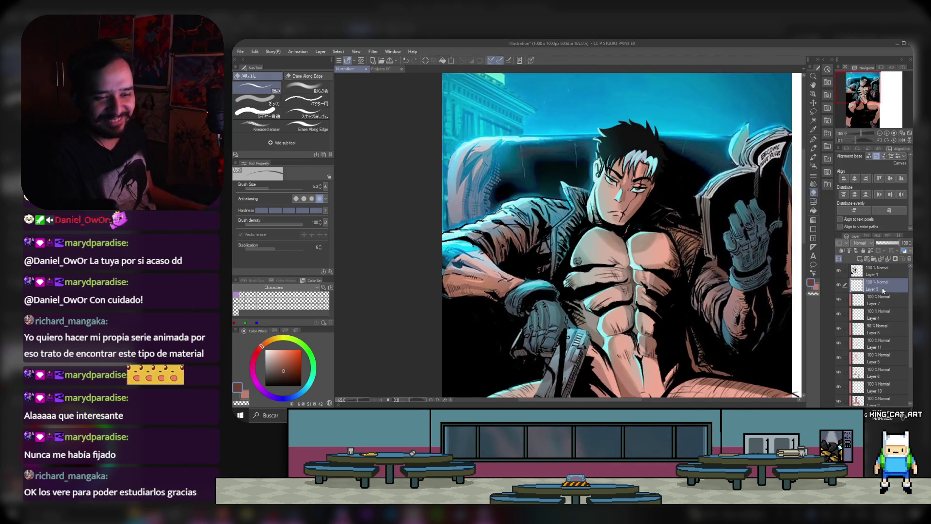
left_click(868, 266)
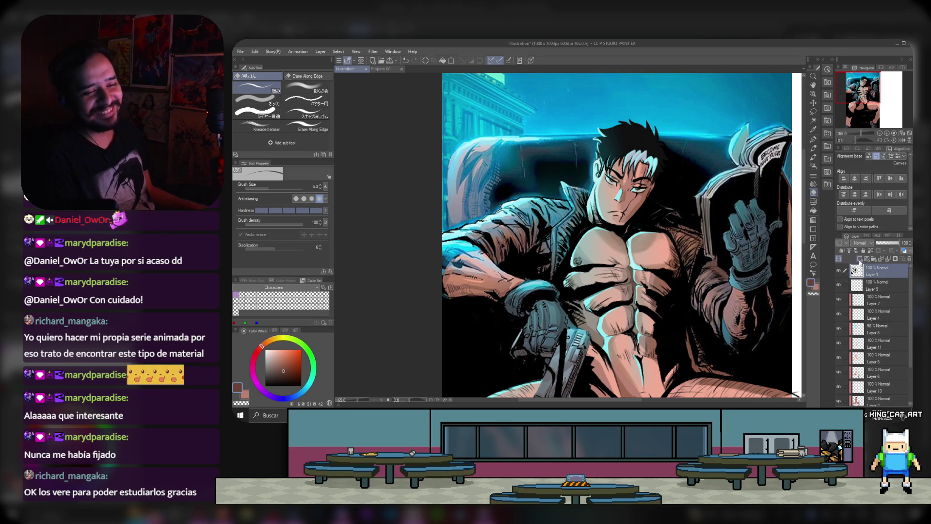
Step: Switch to the soft airbrush, sample cyan and blue tones, then choose black for shadows
left_click(816, 166)
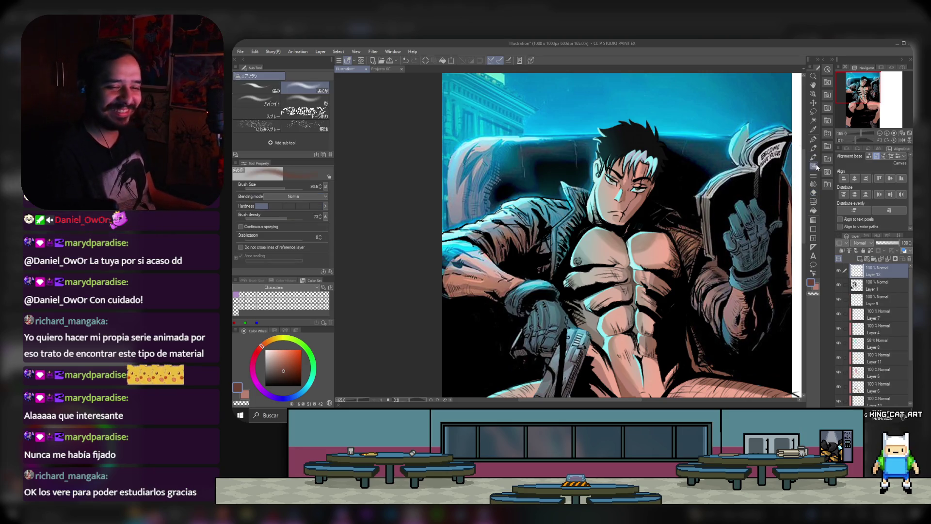
scroll(511, 155, "up", 2)
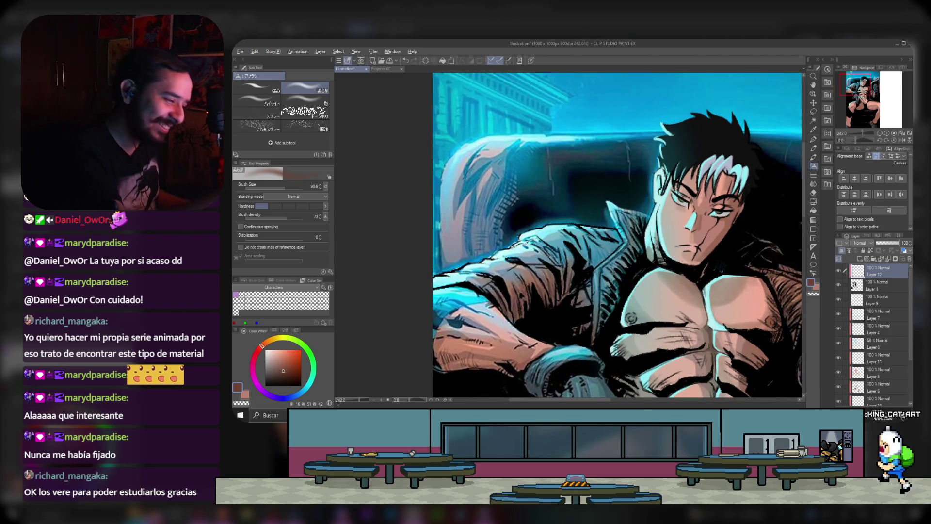
left_click(571, 241, "alt")
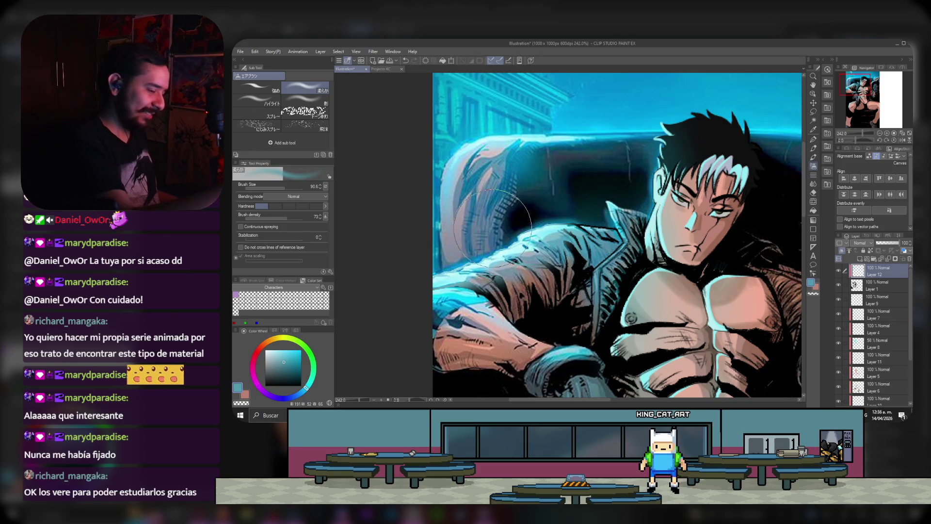
left_click(465, 252, "alt")
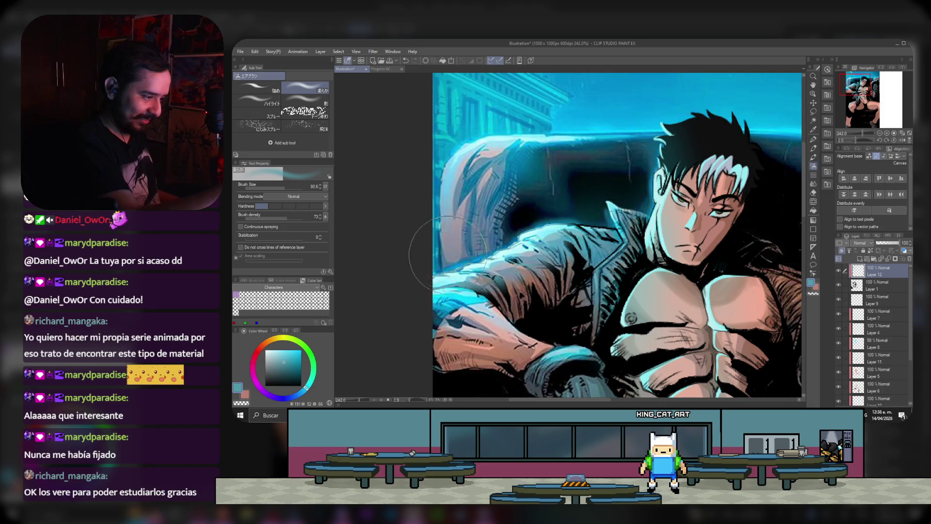
left_click(462, 266, "alt")
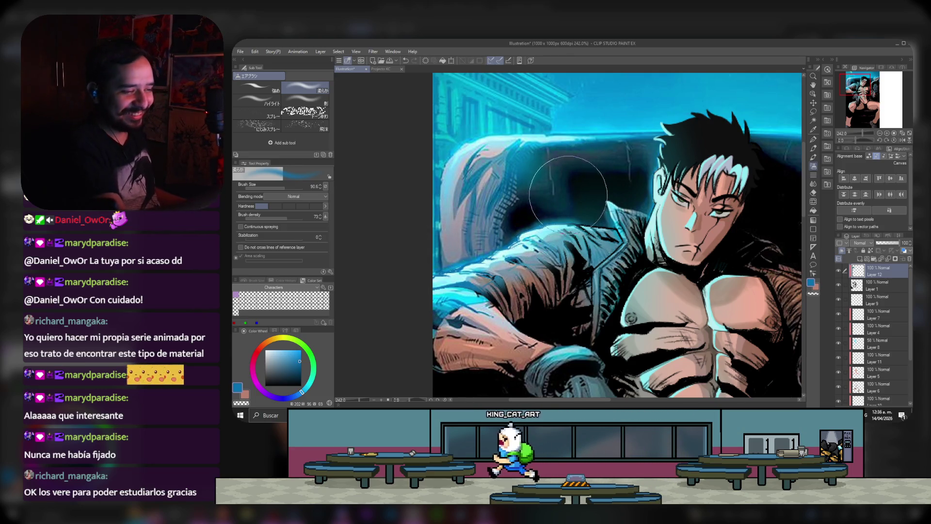
left_click(412, 227, "alt")
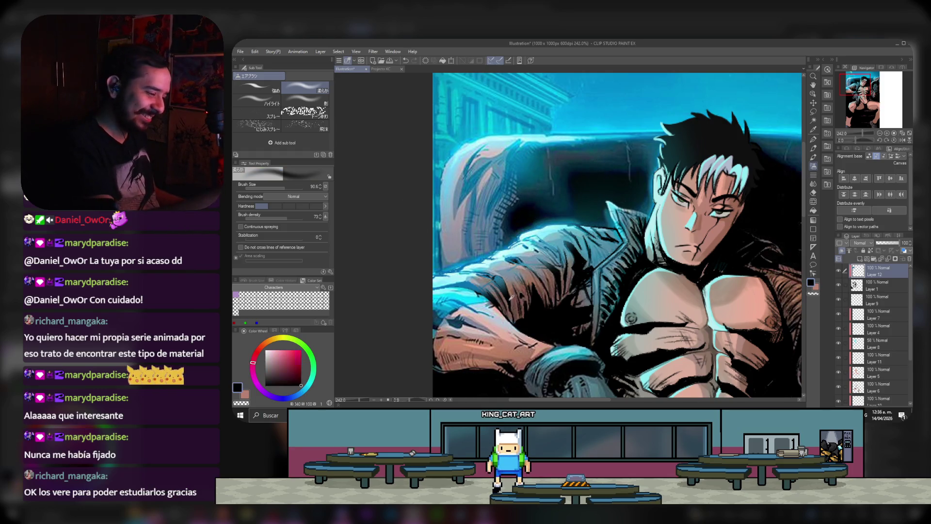
Step: With a smaller brush, darken the shading on the jacket sleeve, hair and face
key("bracketleft")
mouse_move(490, 301)
left_mouse_down()
mouse_move(529, 264)
mouse_move(543, 274)
left_mouse_up()
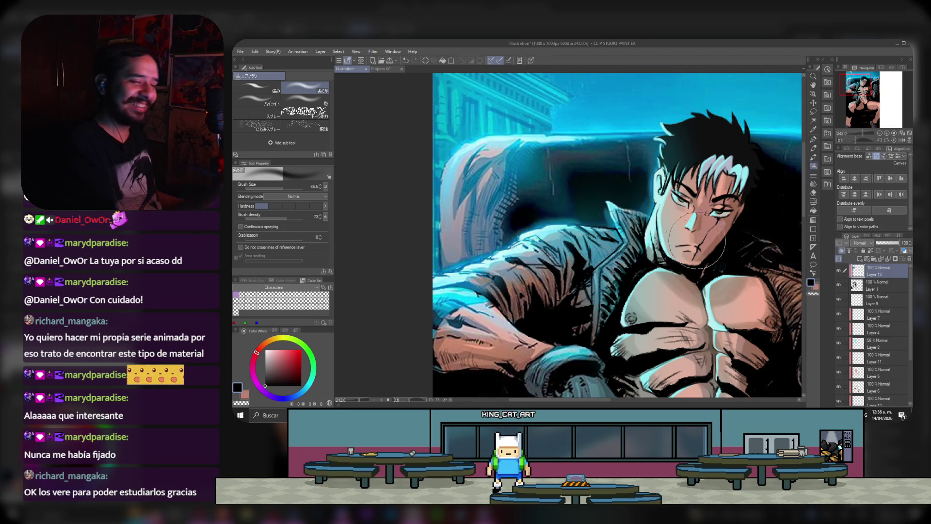
mouse_move(693, 204)
left_mouse_down()
mouse_move(673, 155)
mouse_move(660, 232)
left_mouse_up()
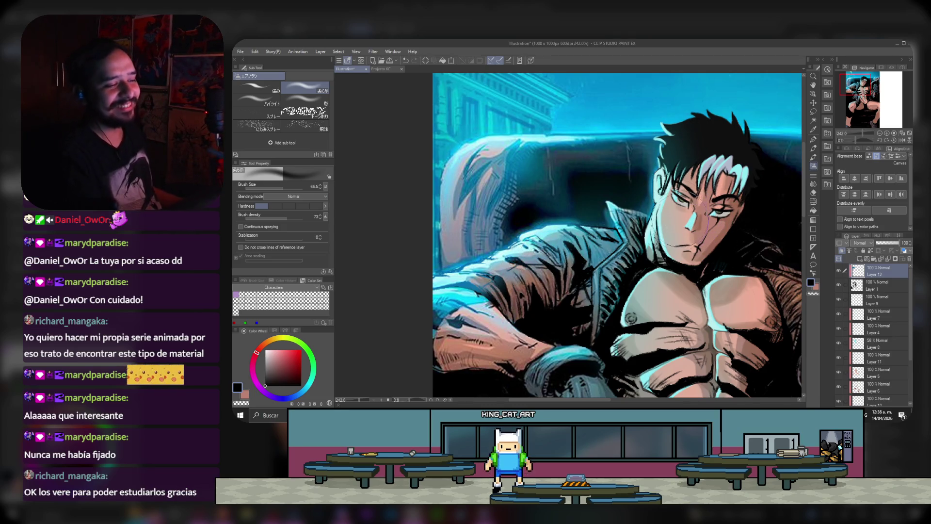
scroll(534, 184, "down", 2)
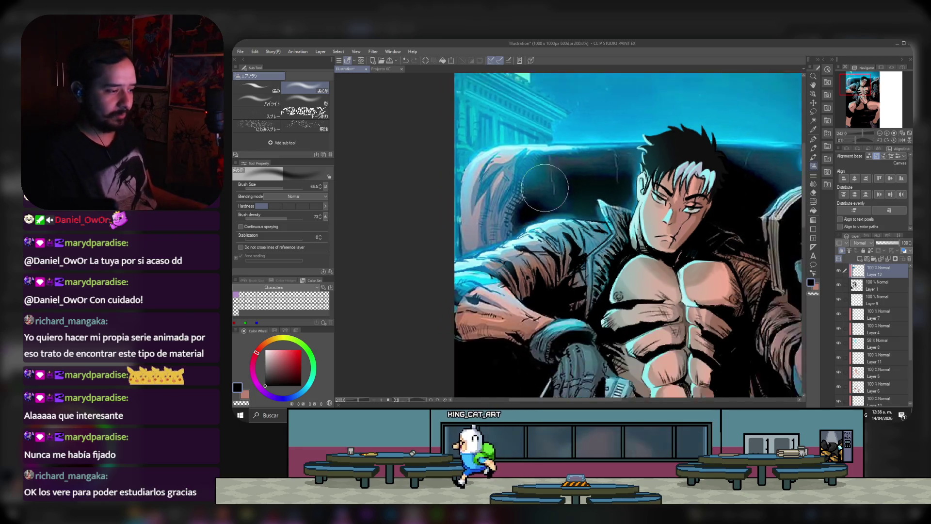
scroll(533, 185, "up", 1)
scroll(513, 182, "up", 1)
scroll(494, 179, "up", 2)
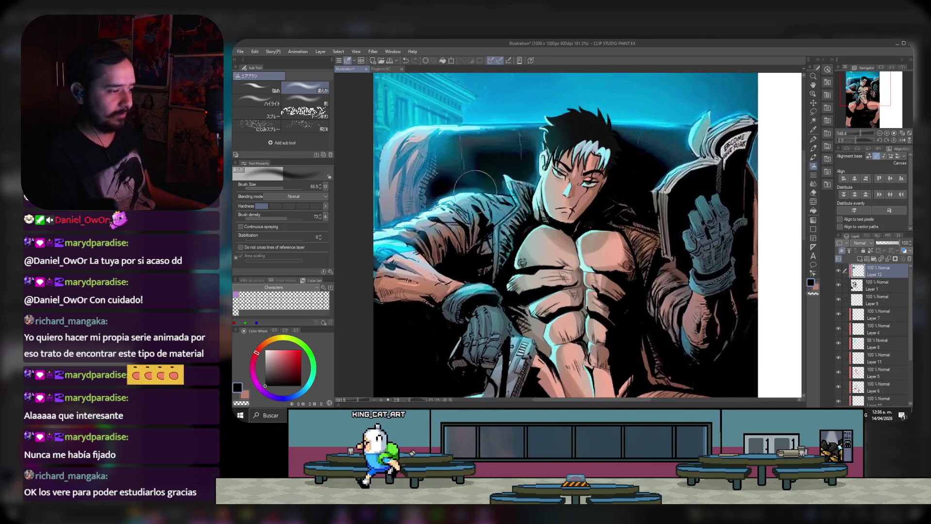
scroll(479, 179, "up", 1)
scroll(479, 178, "up", 1)
scroll(456, 189, "up", 2)
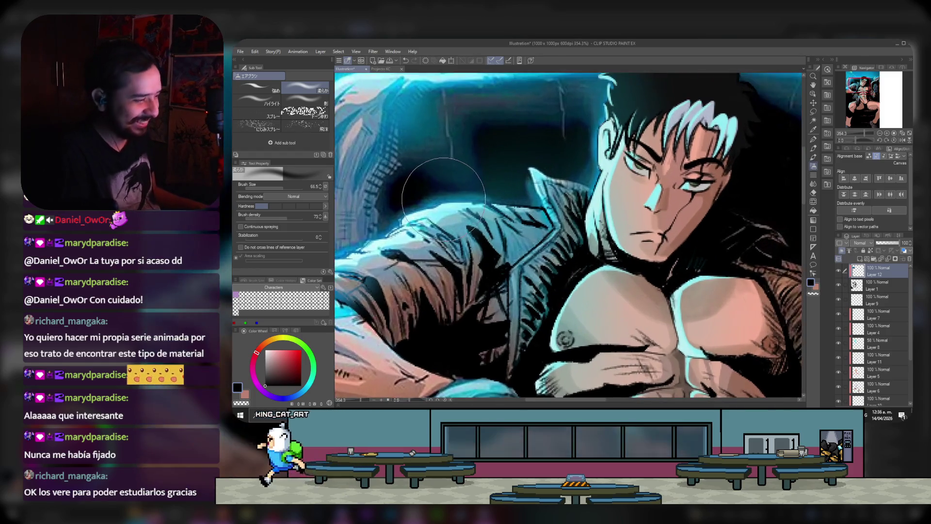
Step: Pick a teal blue, add a new layer above Layer 12 and shrink the brush
left_click(437, 197, "alt")
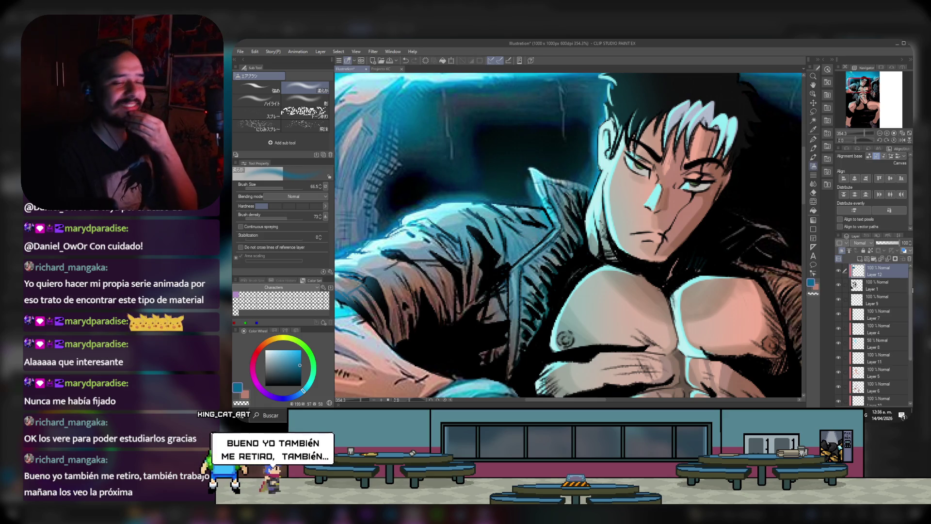
left_click(859, 258)
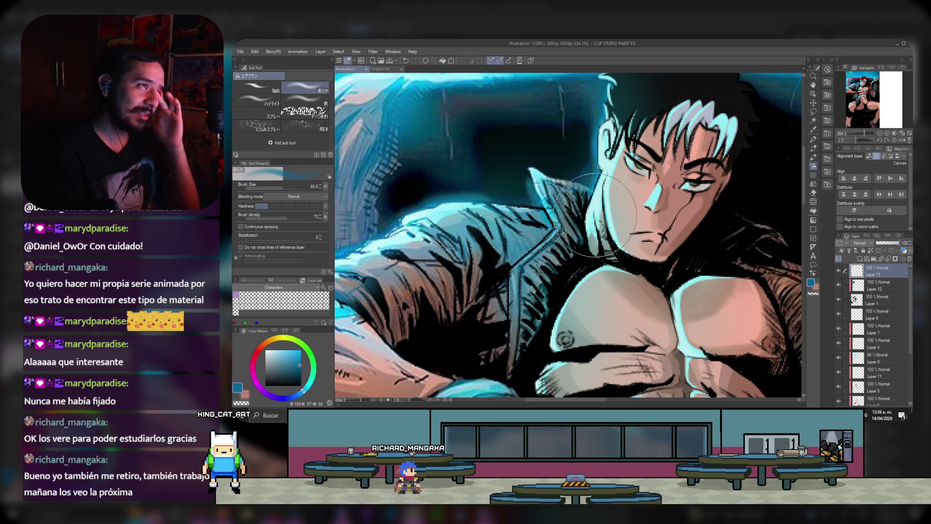
scroll(530, 214, "down", 2)
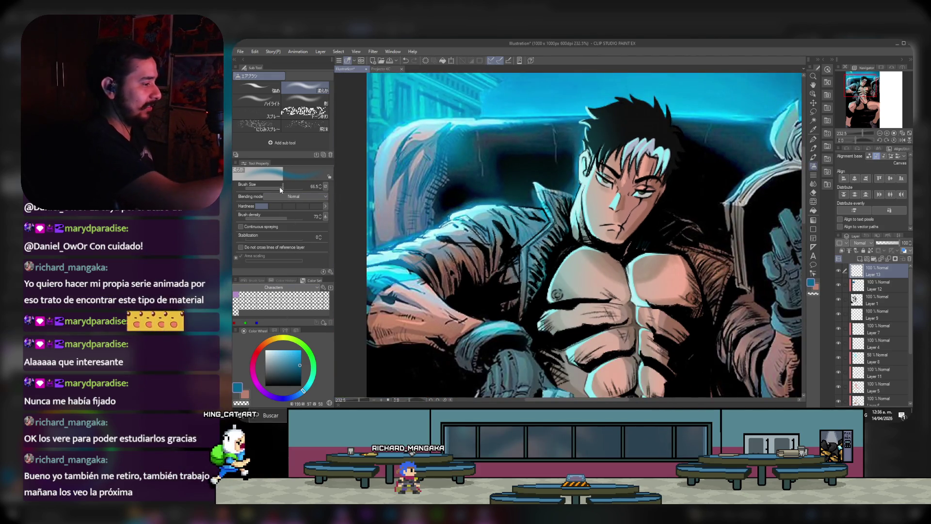
left_click_drag(278, 185, 274, 185)
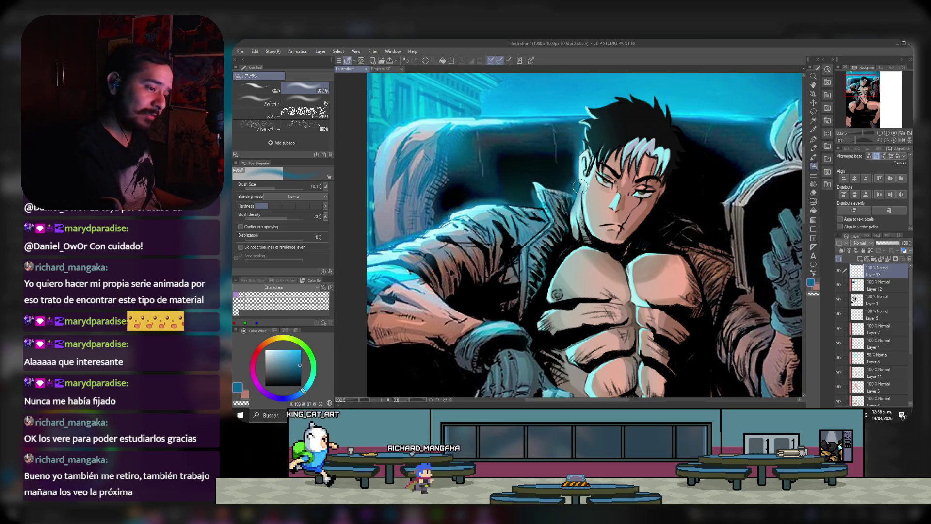
left_click(860, 242)
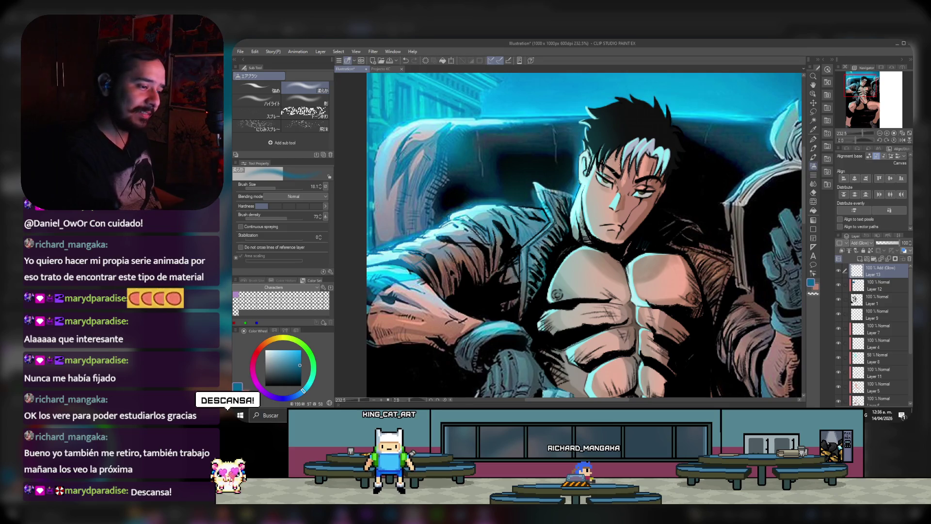
Step: Shrink the brush and airbrush teal glow highlights along the torso
key("bracketleft")
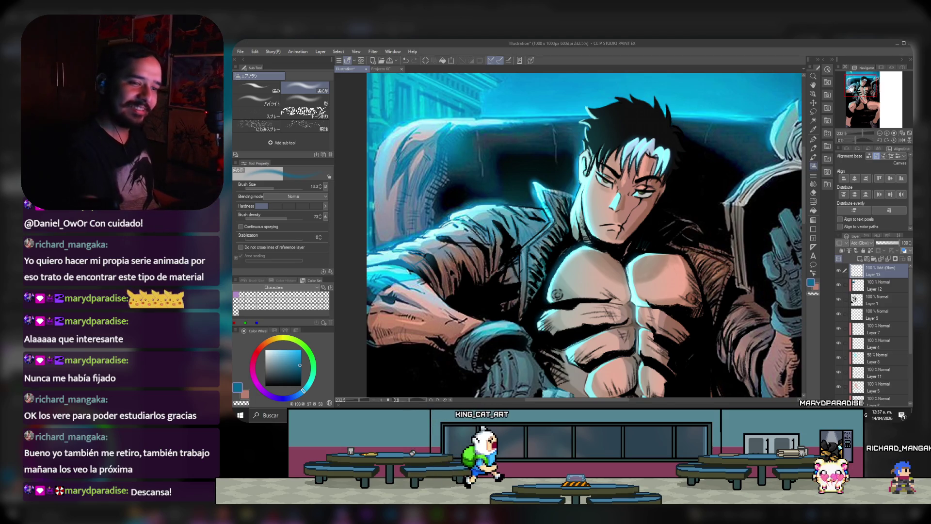
left_click_drag(851, 87, 857, 91)
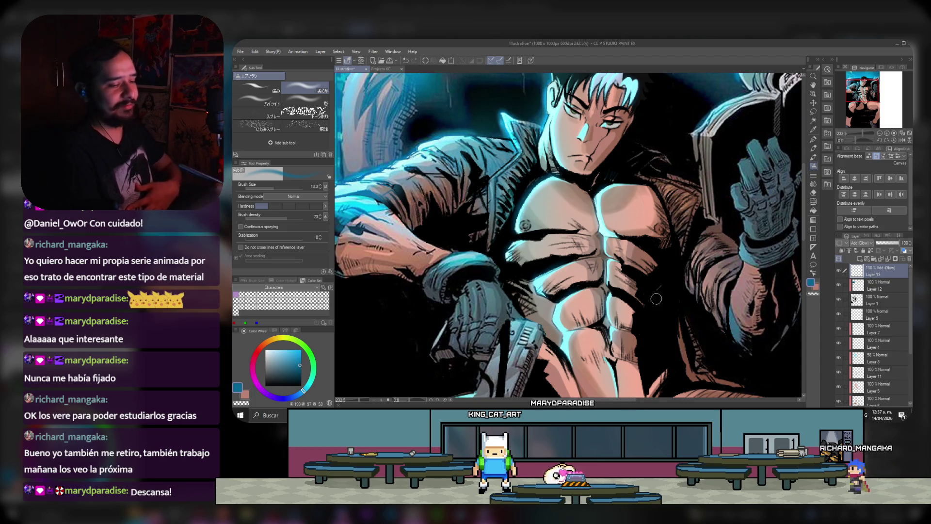
scroll(600, 324, "down", 3)
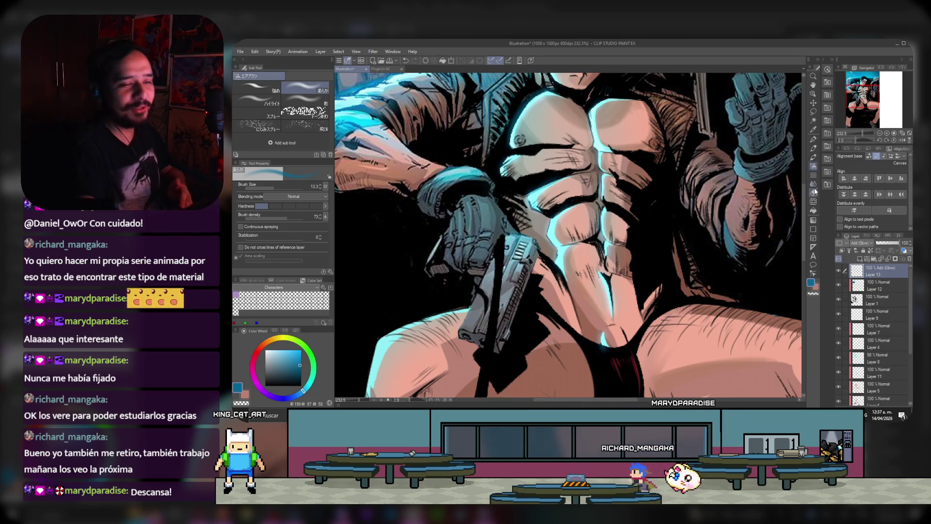
Step: Erase stray glow, then reselect Layer 1 and return to the soft airbrush
key("e")
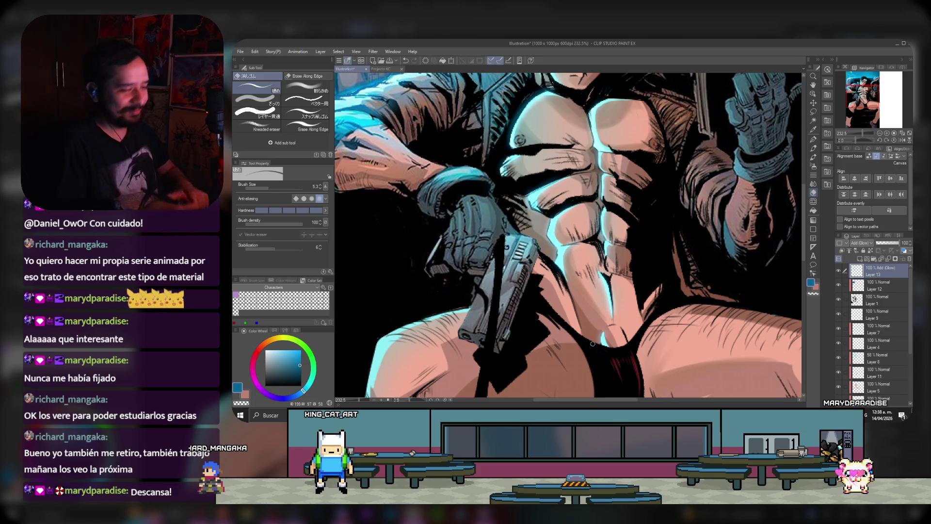
scroll(637, 267, "down", 2)
scroll(640, 247, "down", 1)
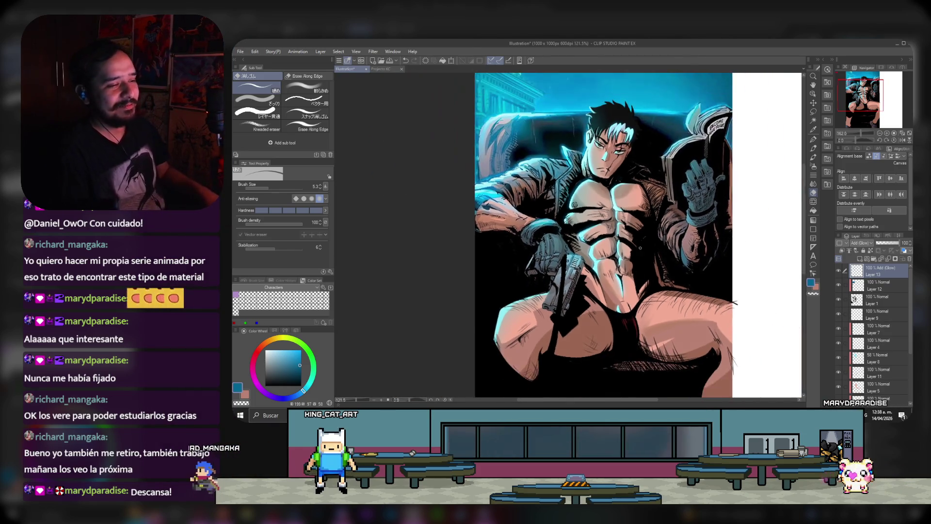
scroll(603, 236, "up", 2)
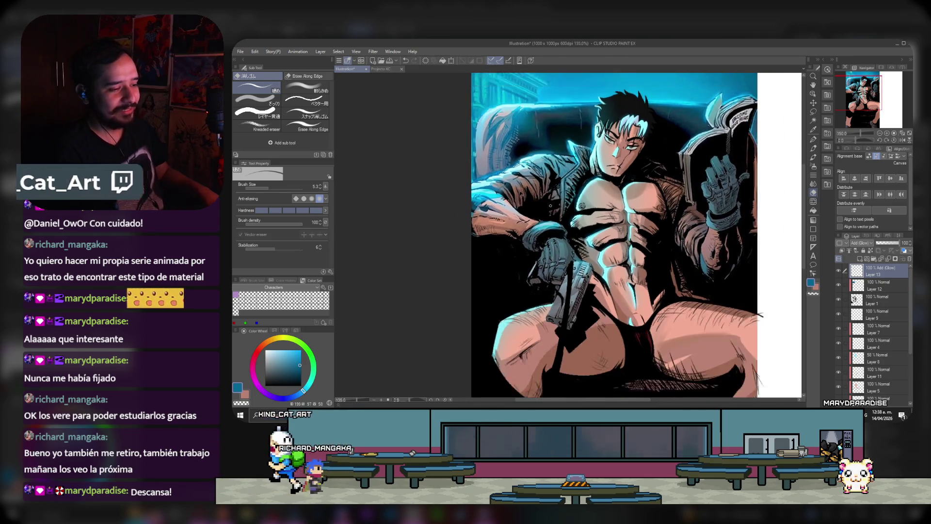
left_click(871, 300)
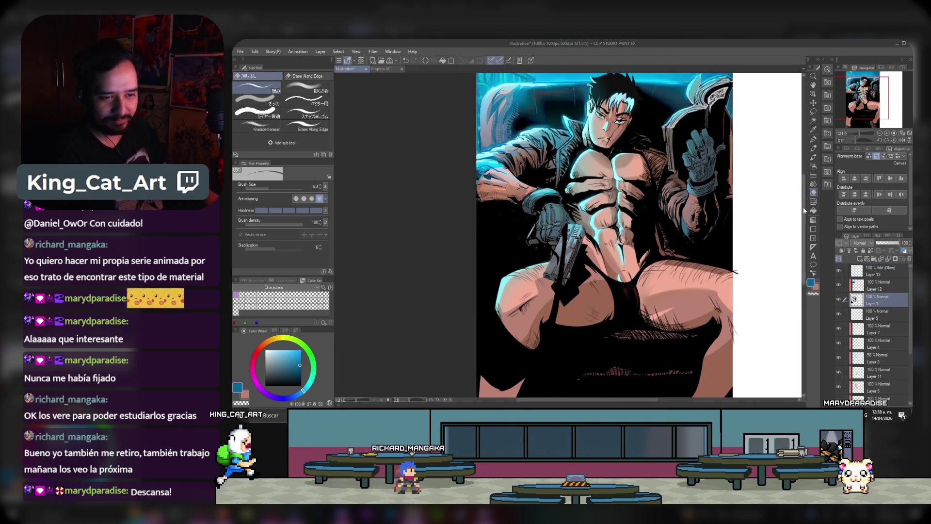
left_click(813, 166)
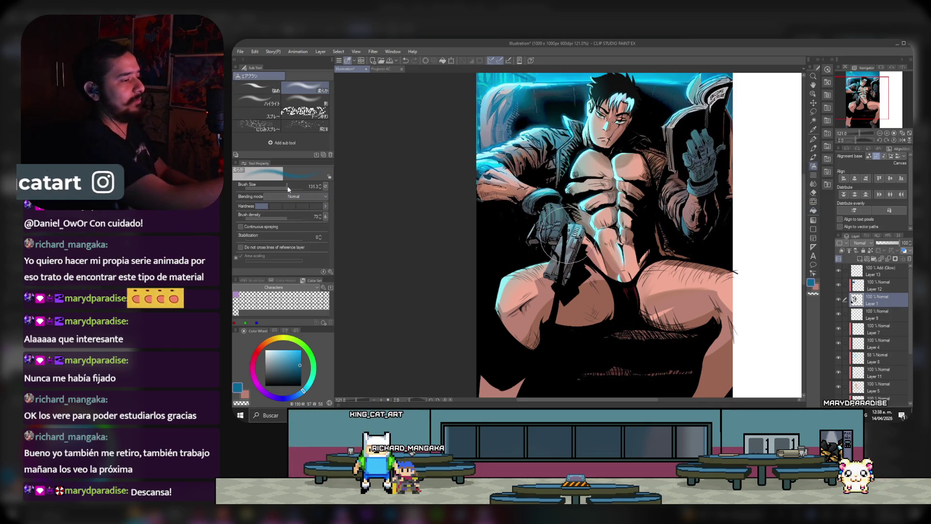
Step: With a much larger brush, airbrush soft teal glow over the lower-left thigh
left_click_drag(514, 305, 538, 310)
left_click(868, 268)
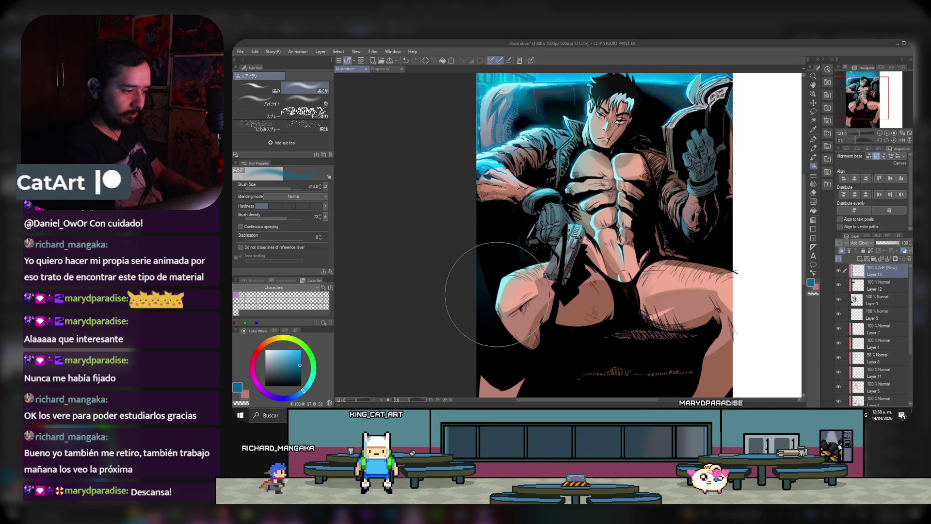
mouse_move(509, 334)
left_mouse_down()
mouse_move(546, 262)
mouse_move(531, 250)
left_mouse_up()
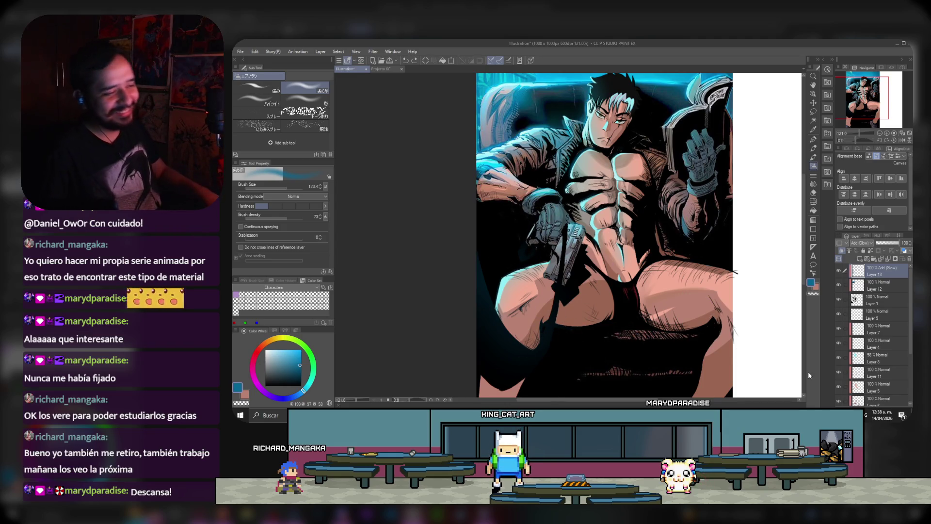
scroll(630, 233, "down", 1)
scroll(631, 233, "down", 1)
scroll(652, 224, "up", 1)
scroll(652, 225, "up", 2)
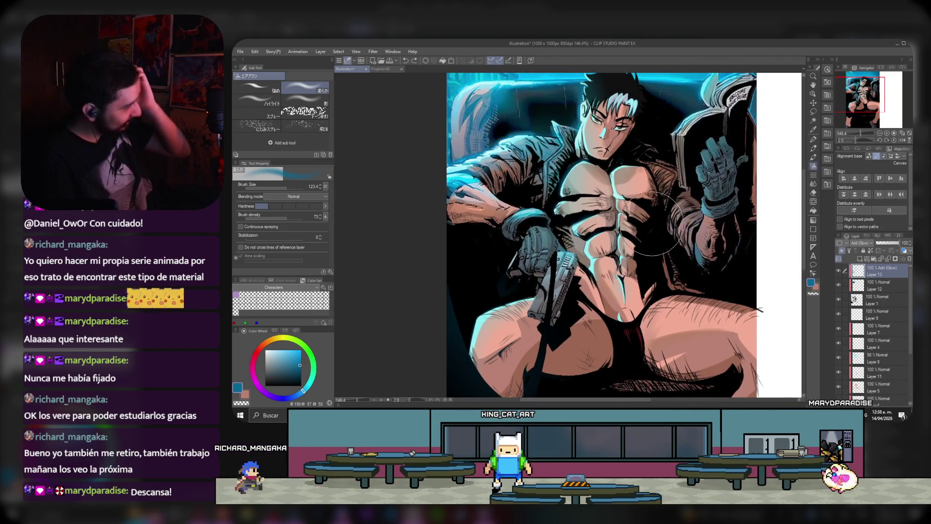
scroll(652, 224, "down", 2)
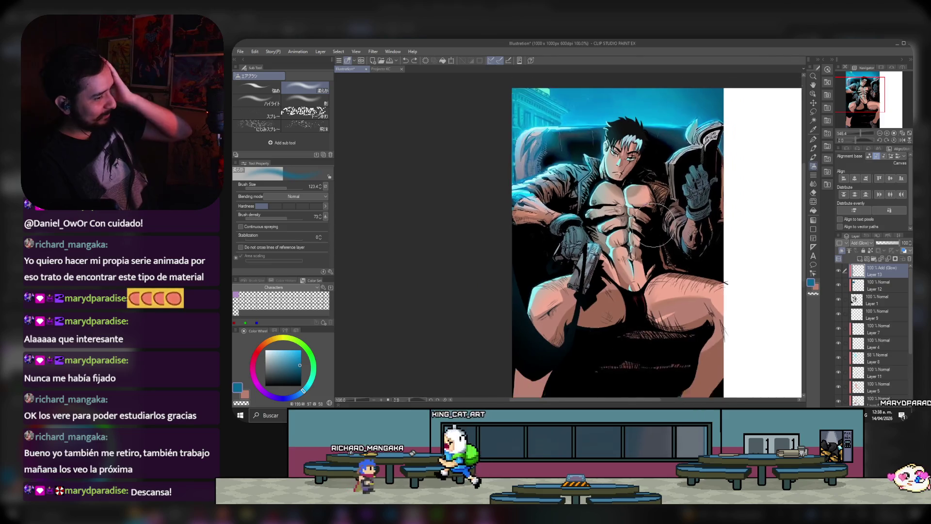
scroll(616, 141, "up", 2)
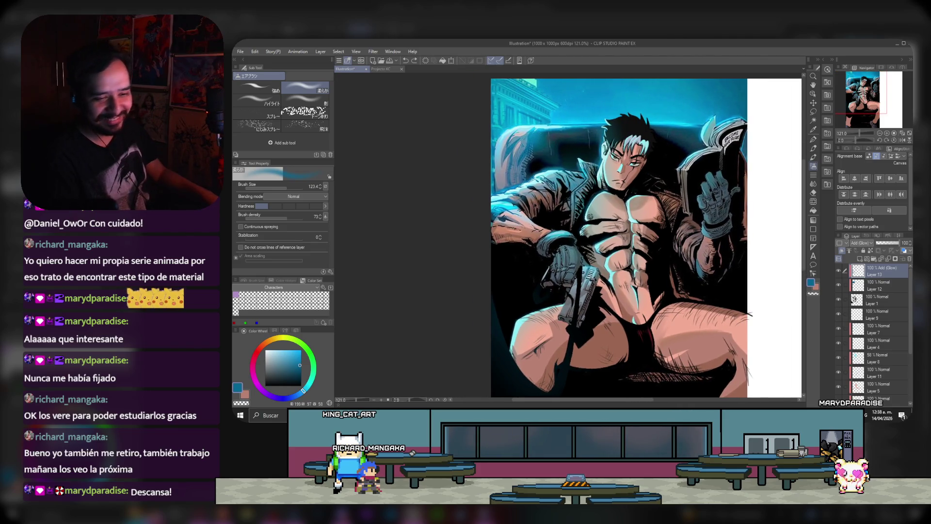
Step: Undo the dark stroke over the couch, ending on Layer 9
left_click(880, 301)
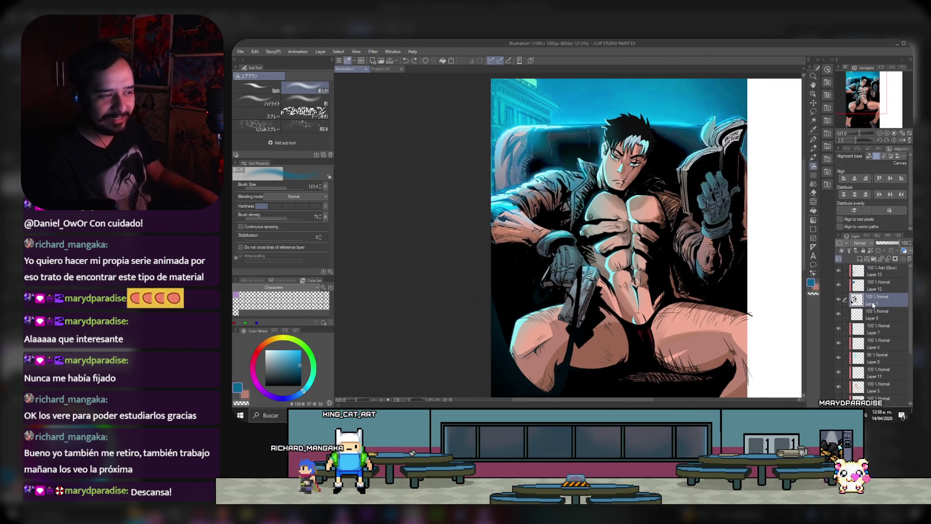
left_click(867, 314)
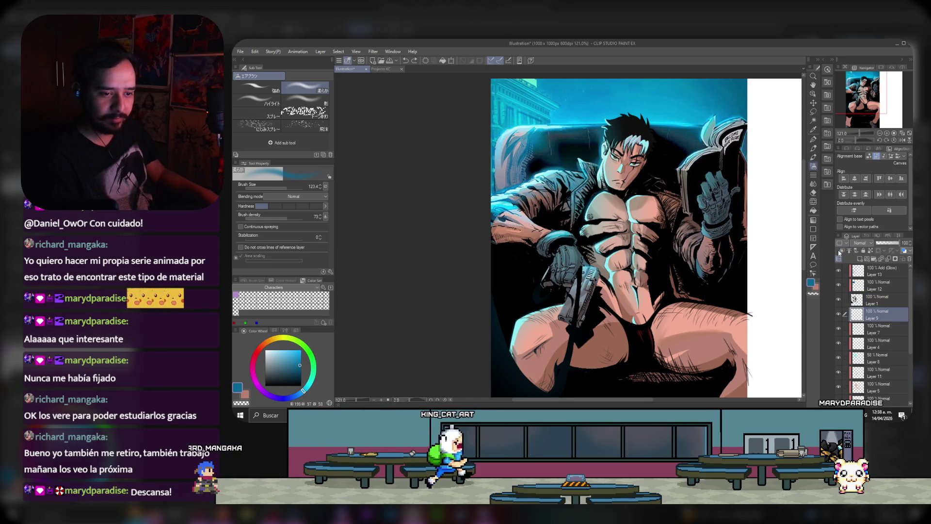
key("alt+]")
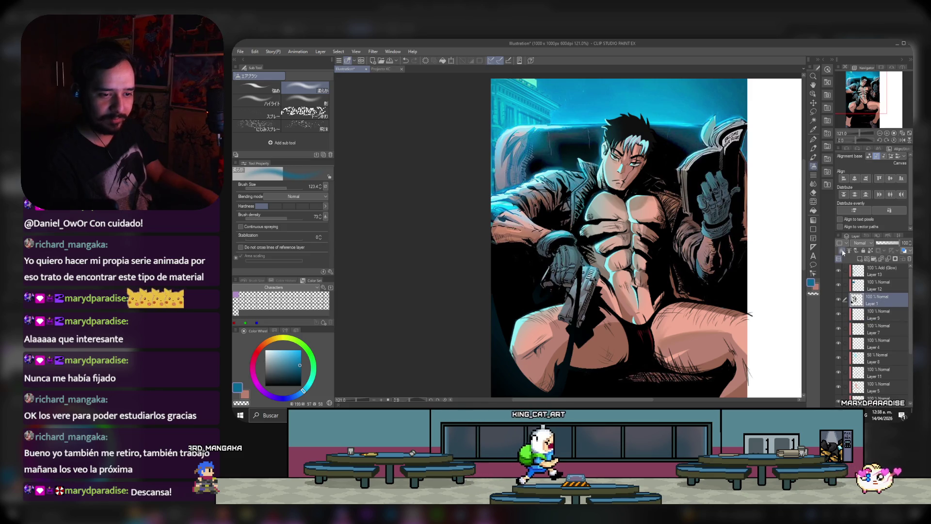
key("ctrl+z")
left_click(843, 251)
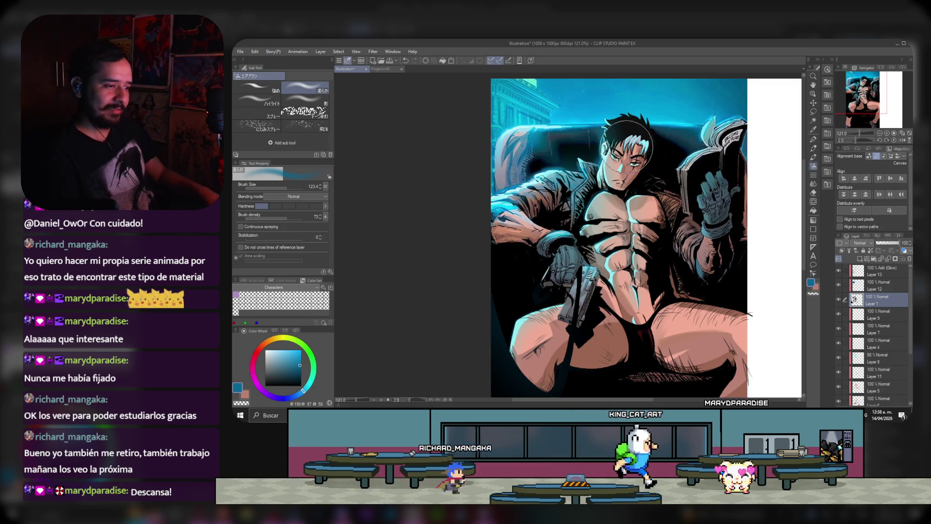
left_click(880, 315)
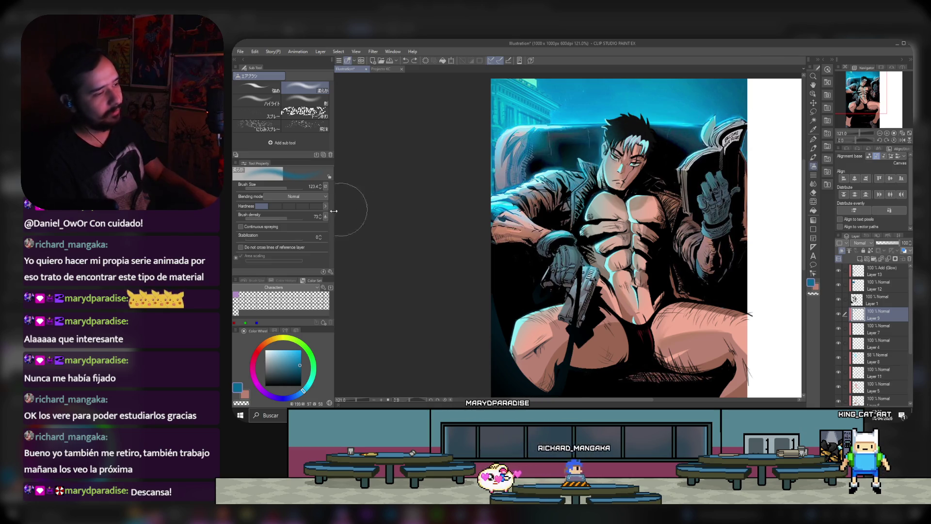
Step: Enlarge the airbrush to size 229.2 and select Layer 5
left_click_drag(286, 187, 291, 187)
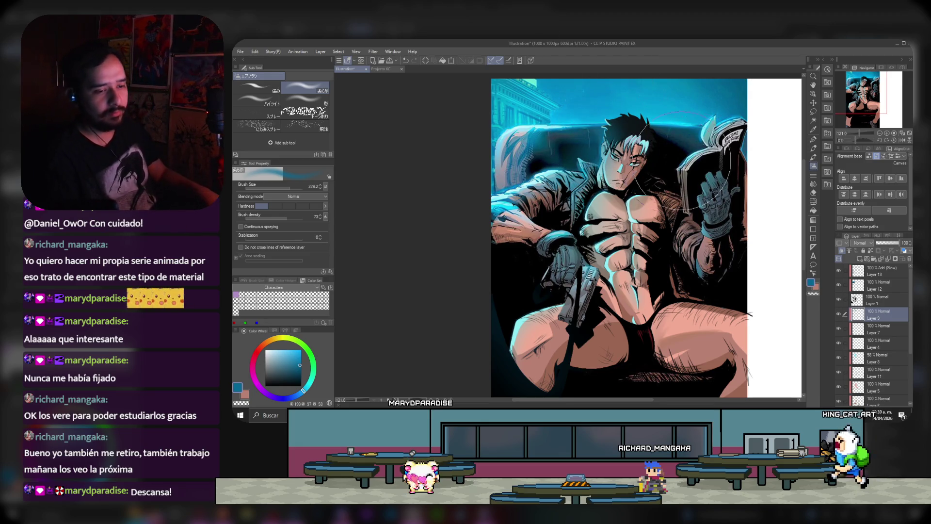
scroll(876, 339, "down", 1)
left_click(877, 359)
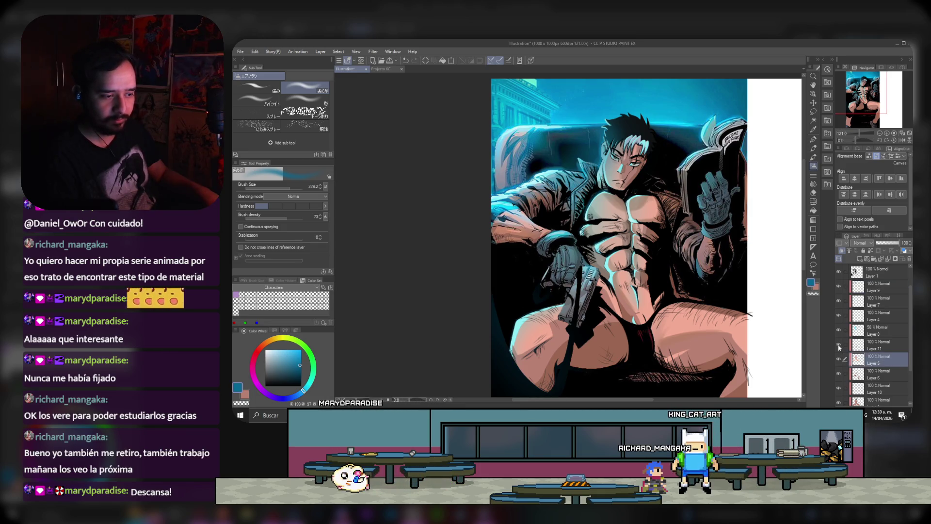
Step: Add a new layer above Layer 11 and flood-fill it with solid cyan
left_click(875, 345)
left_click(857, 259)
left_click(815, 211)
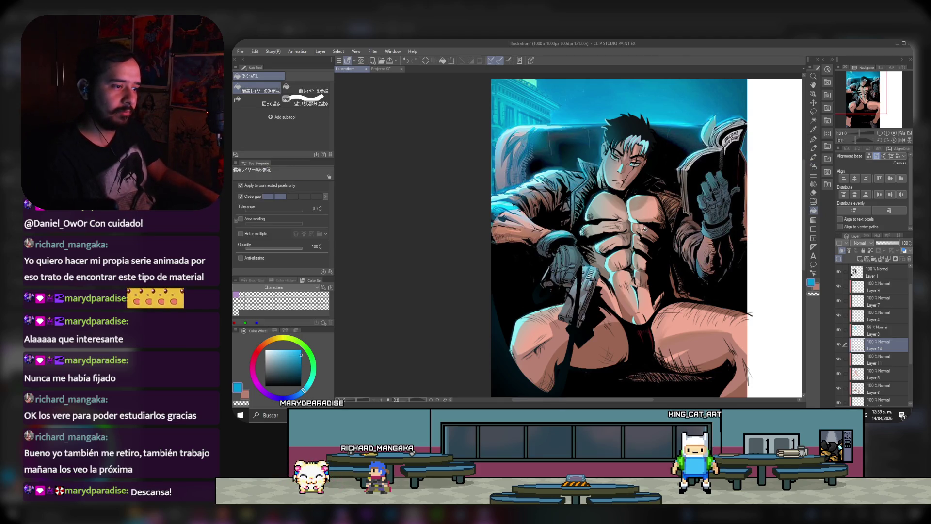
left_click(644, 228)
Step: Set Layer 14 to Multiply at about 21% opacity and toggle it to compare
left_click(867, 242)
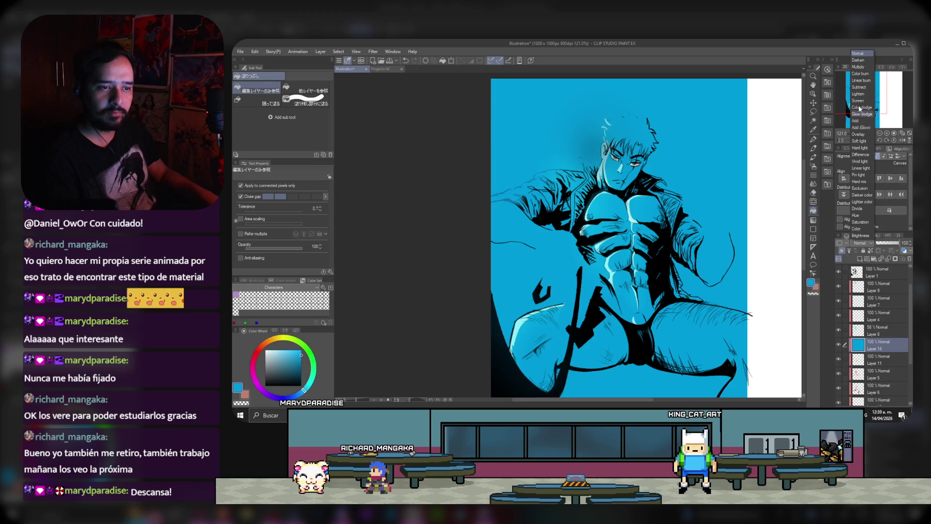
left_click(861, 133)
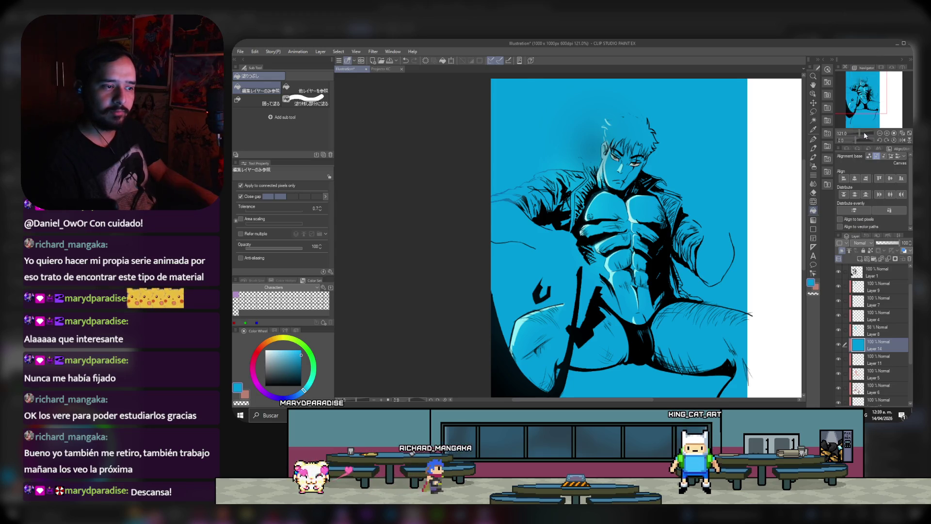
left_click(871, 244)
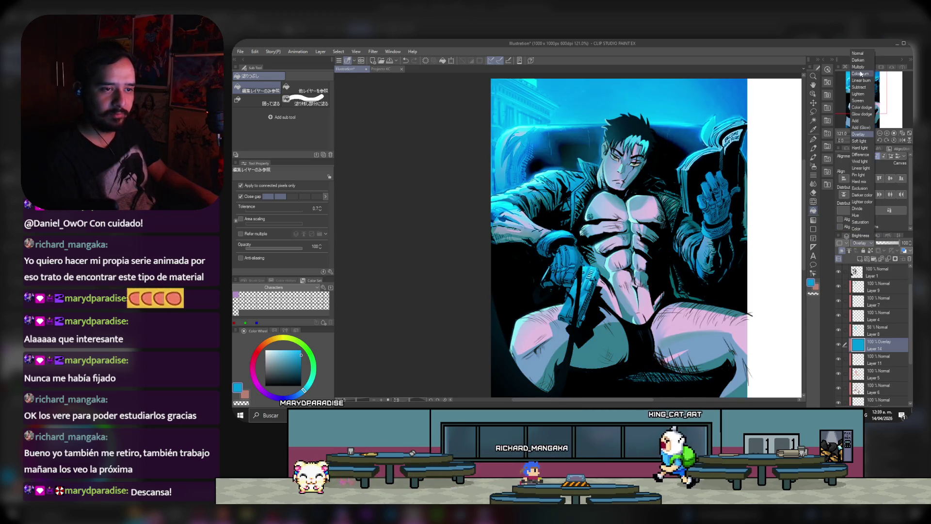
left_click(859, 67)
left_click_drag(897, 243, 882, 244)
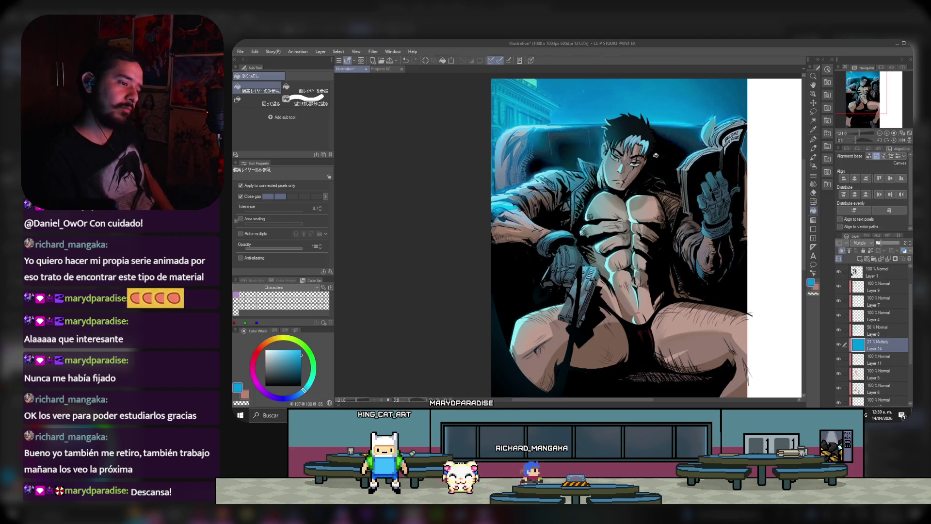
scroll(655, 155, "down", 1)
left_click(838, 344)
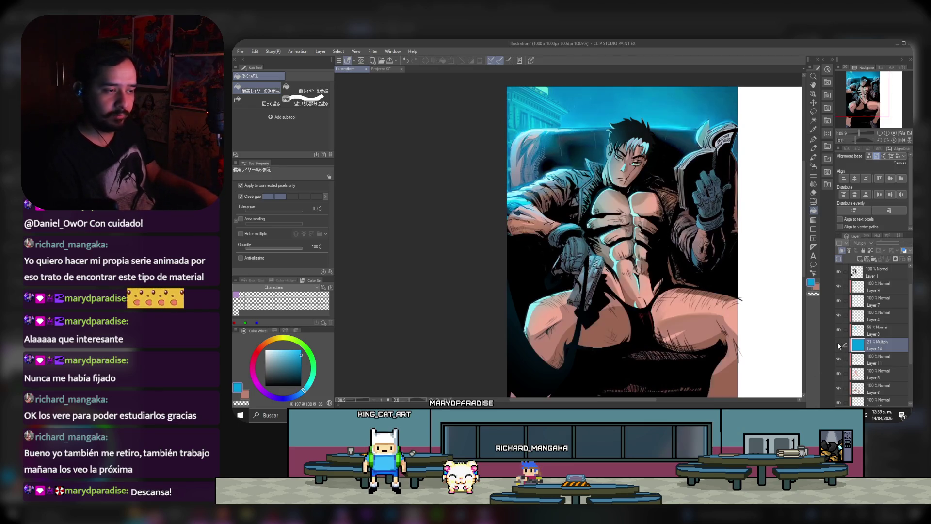
left_click(838, 344)
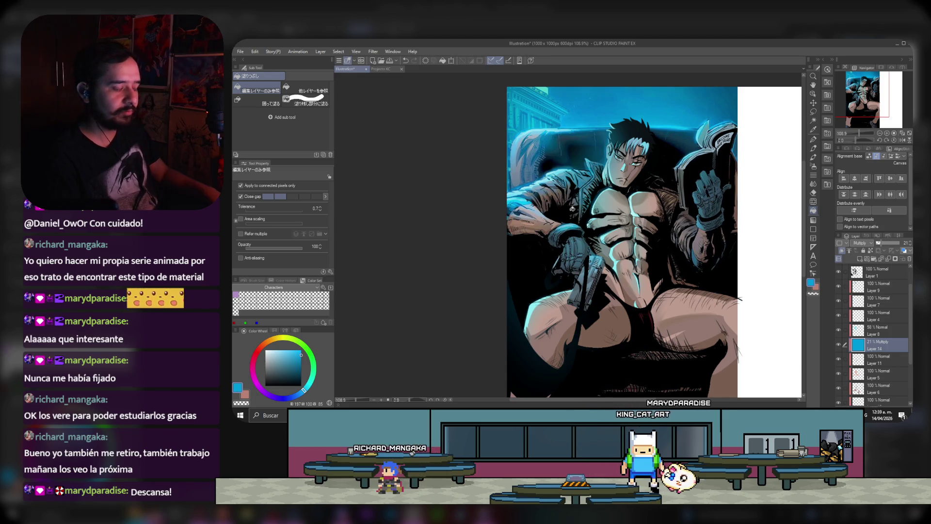
scroll(693, 155, "up", 2)
scroll(535, 190, "down", 1)
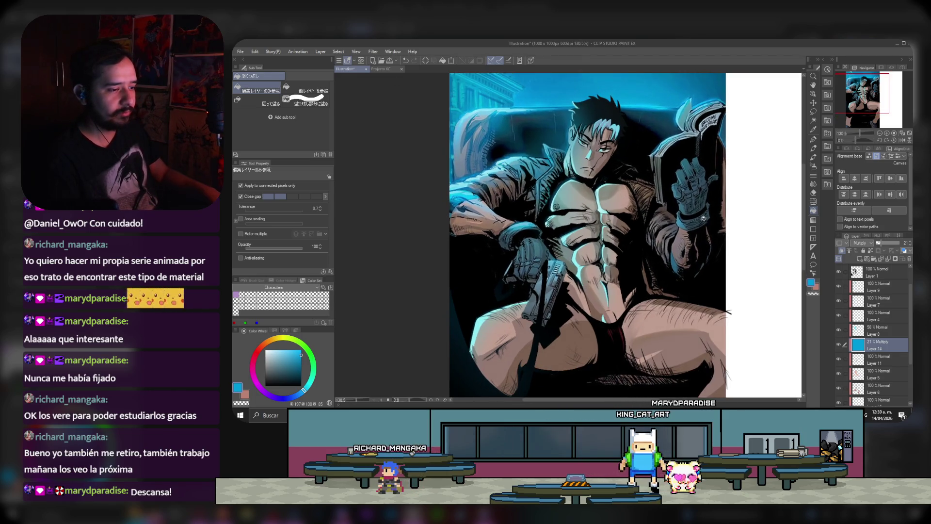
Step: Fade Layer 8 to 48% and set Layer 7 Copy to Add (Glow) at 48% opacity
left_click(881, 328)
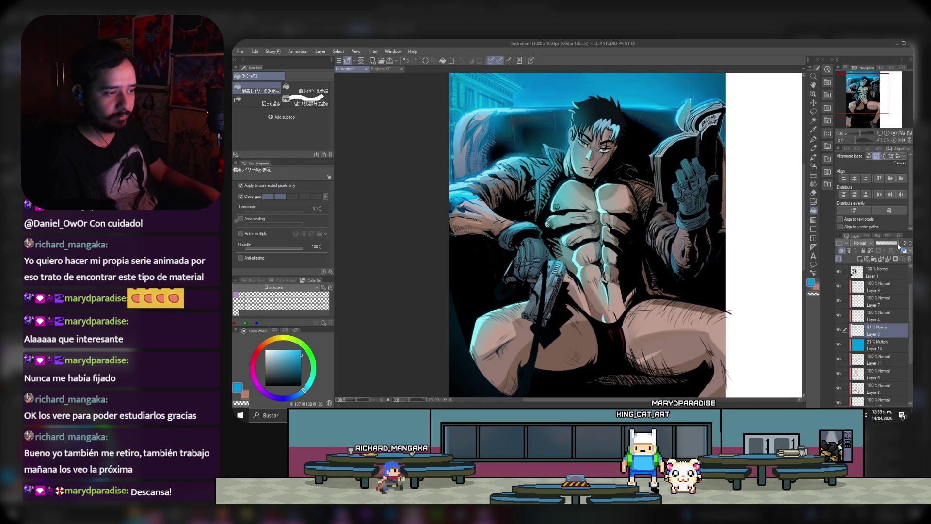
left_click_drag(898, 244, 886, 244)
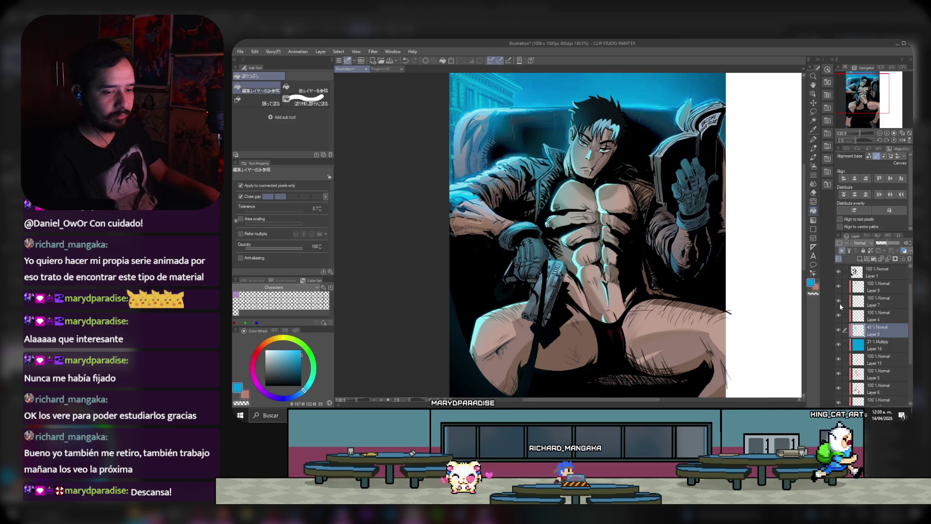
left_click(879, 304)
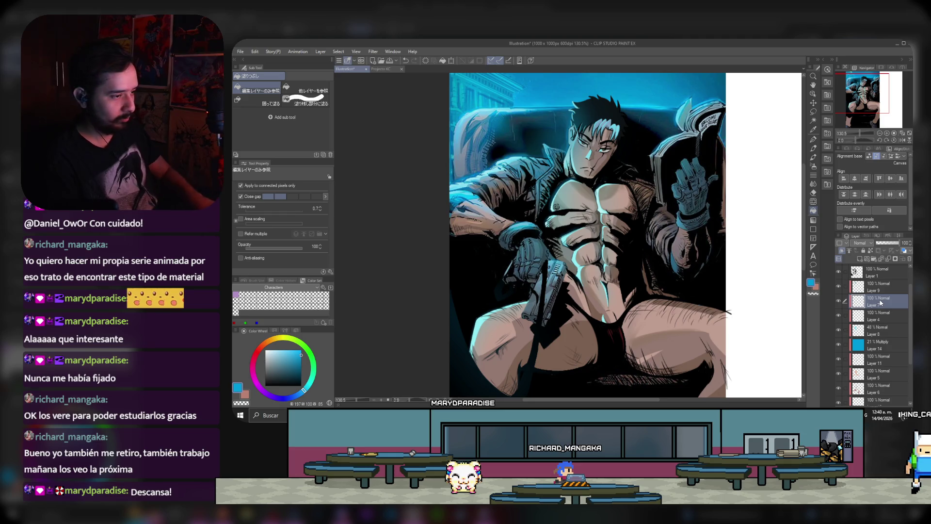
left_click(866, 244)
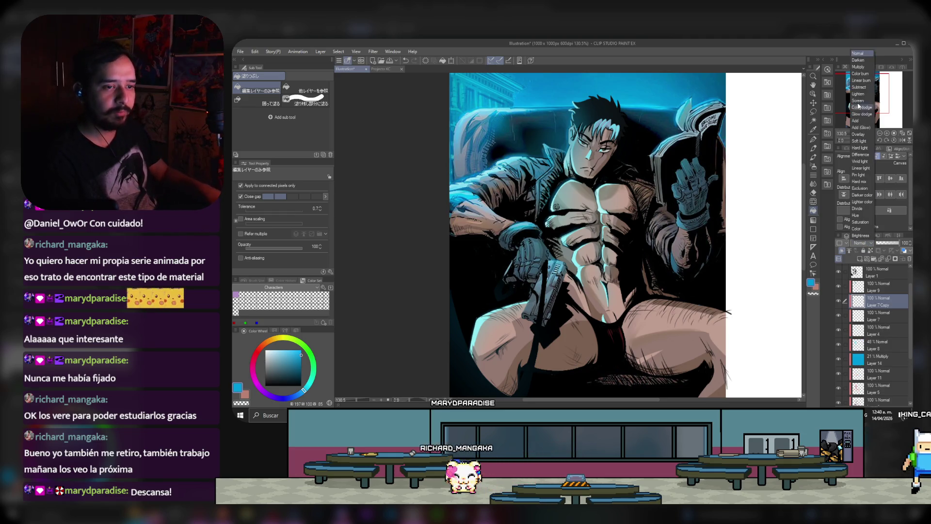
left_click(865, 127)
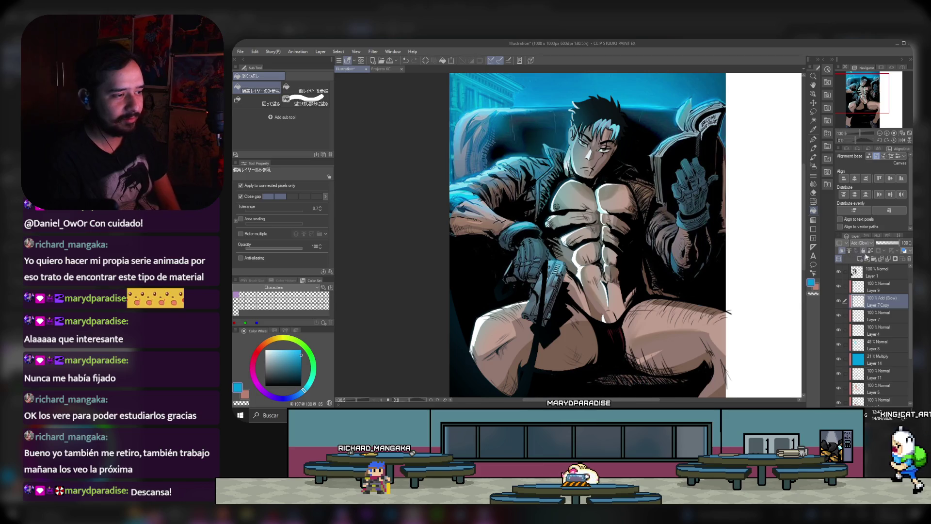
left_click(888, 244)
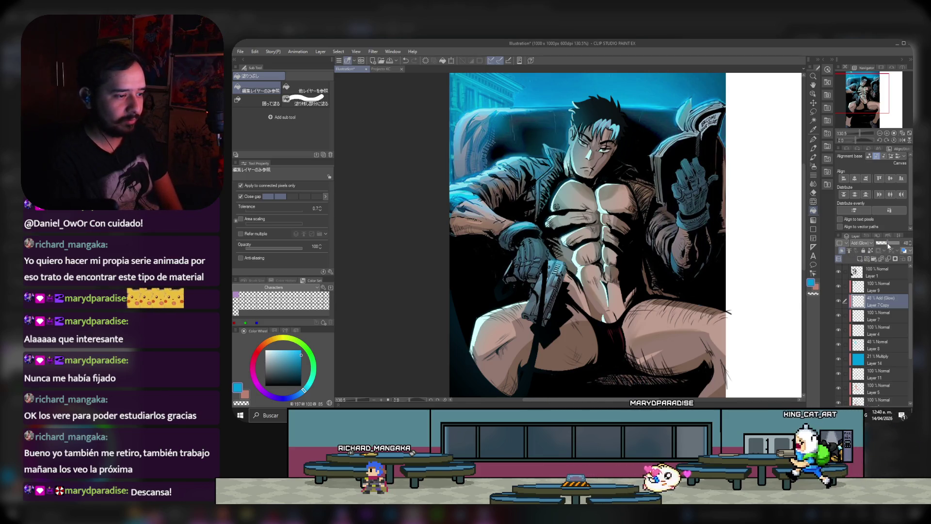
Step: Apply a Gaussian blur of strength 23.91 to the glow layer, then hide it to compare
left_click(373, 51)
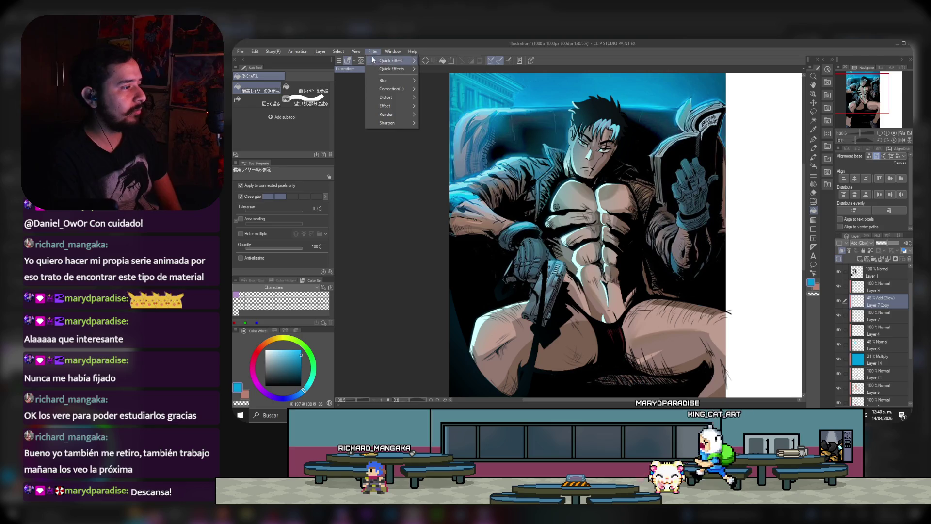
mouse_move(383, 80)
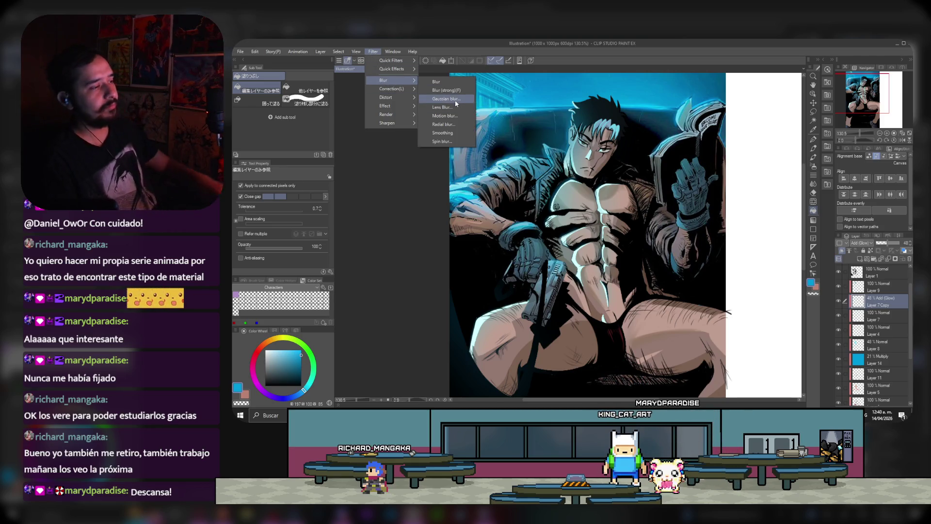
left_click(446, 98)
left_click(623, 266)
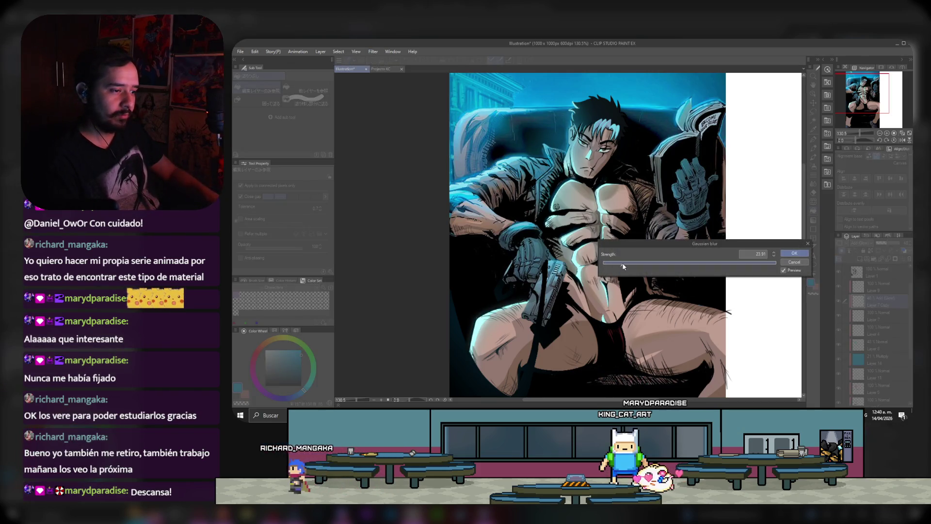
left_click(782, 255)
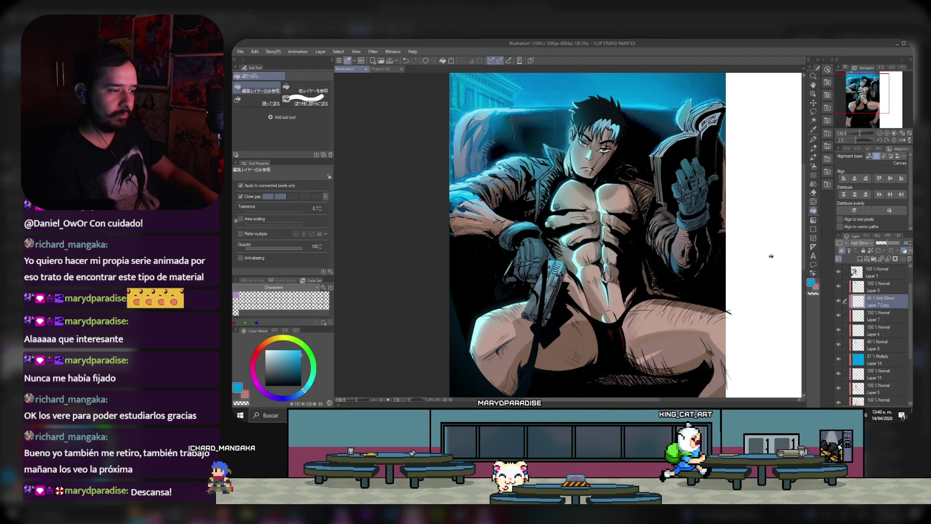
left_click(837, 302)
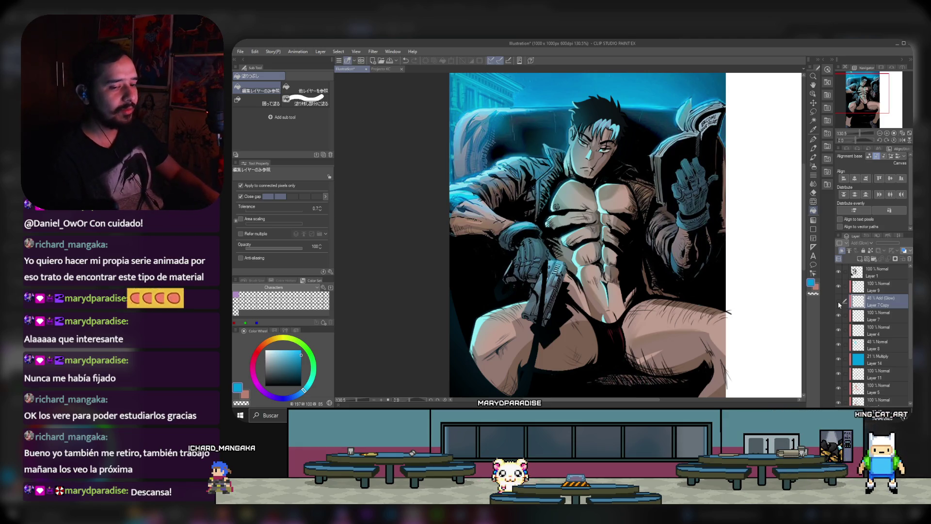
left_click(838, 302)
left_click(838, 301)
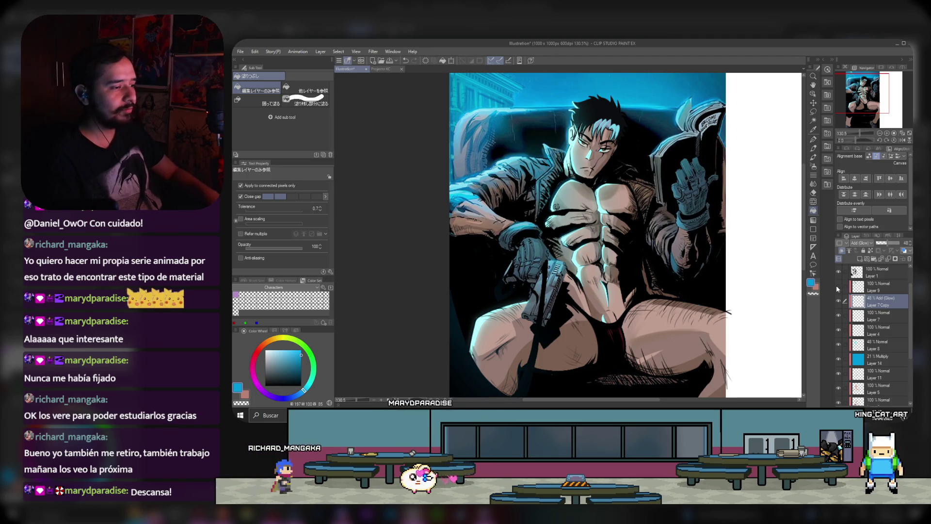
left_click(837, 287)
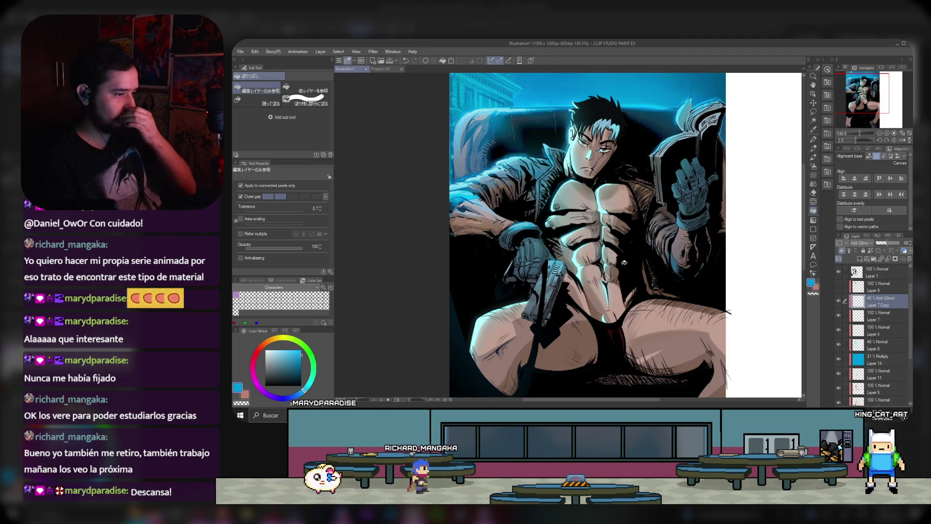
scroll(511, 198, "down", 1)
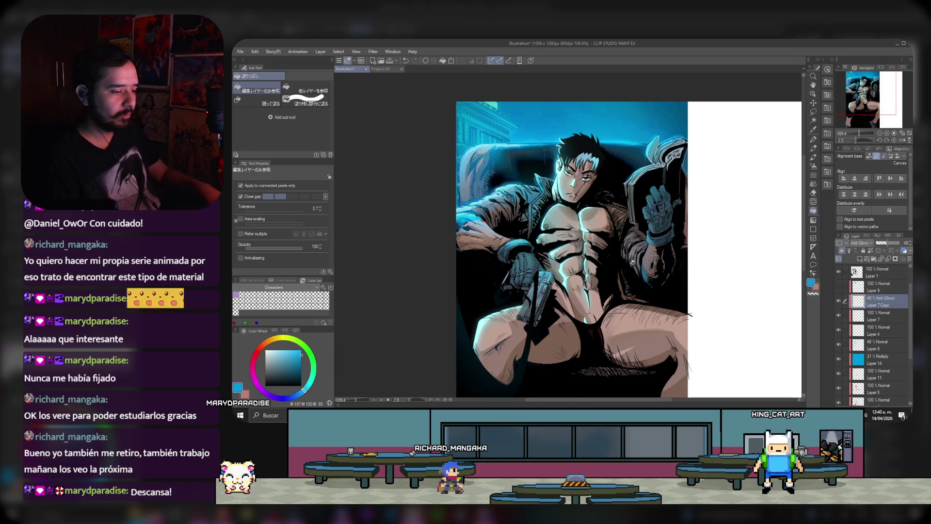
scroll(881, 287, "up", 2)
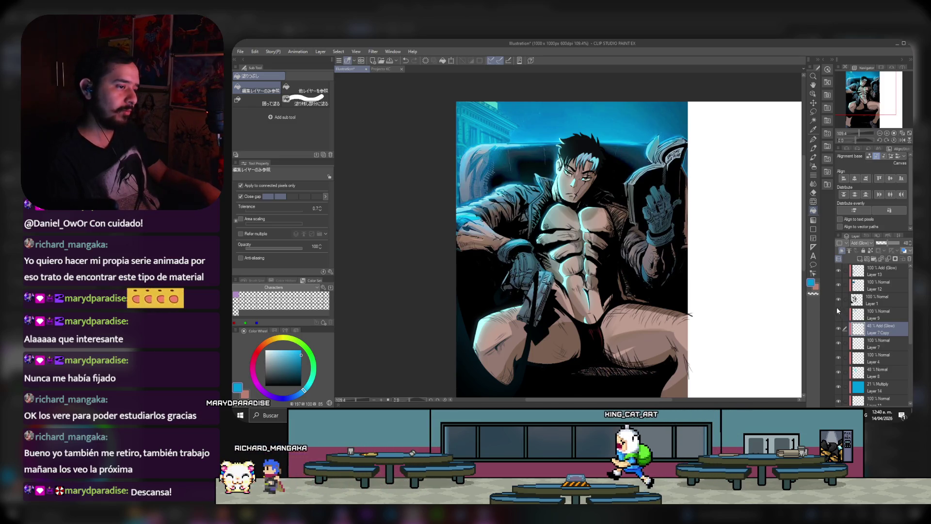
scroll(601, 207, "up", 1)
scroll(601, 208, "up", 1)
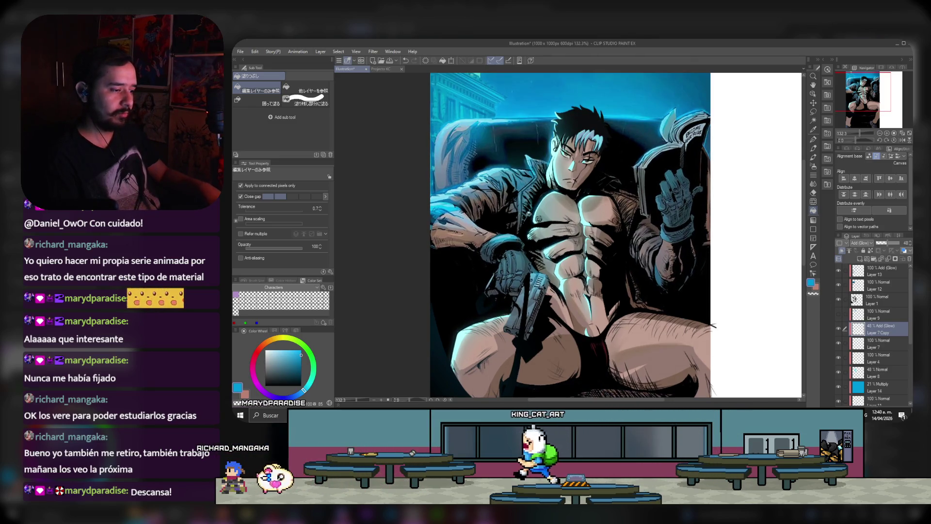
scroll(550, 220, "down", 1)
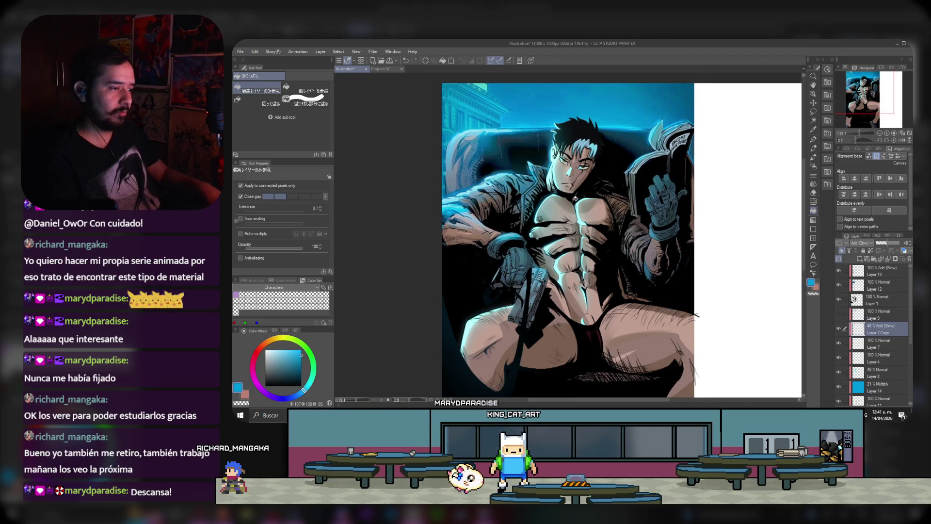
scroll(576, 230, "down", 1)
scroll(577, 230, "down", 1)
scroll(577, 230, "down", 1)
scroll(577, 230, "down", 2)
scroll(489, 213, "up", 1)
scroll(488, 212, "up", 1)
scroll(489, 213, "up", 1)
scroll(488, 212, "up", 1)
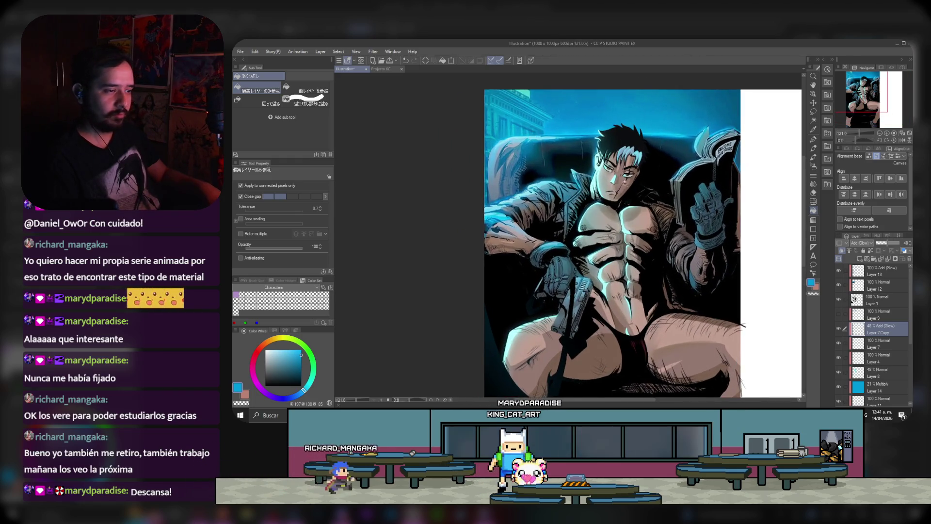
scroll(654, 219, "down", 5)
scroll(640, 216, "up", 2)
scroll(640, 216, "up", 2)
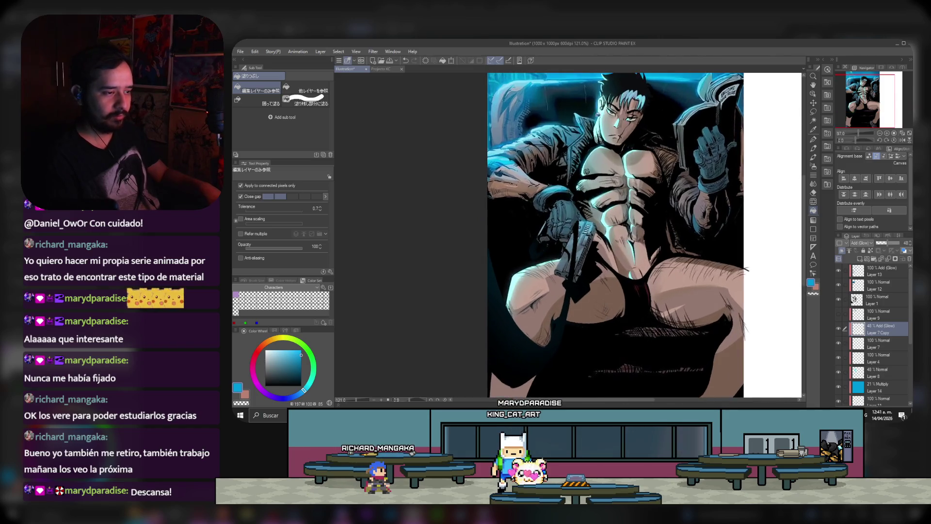
scroll(640, 216, "up", 2)
mouse_move(865, 99)
left_mouse_down()
mouse_move(878, 103)
mouse_move(852, 122)
left_mouse_up()
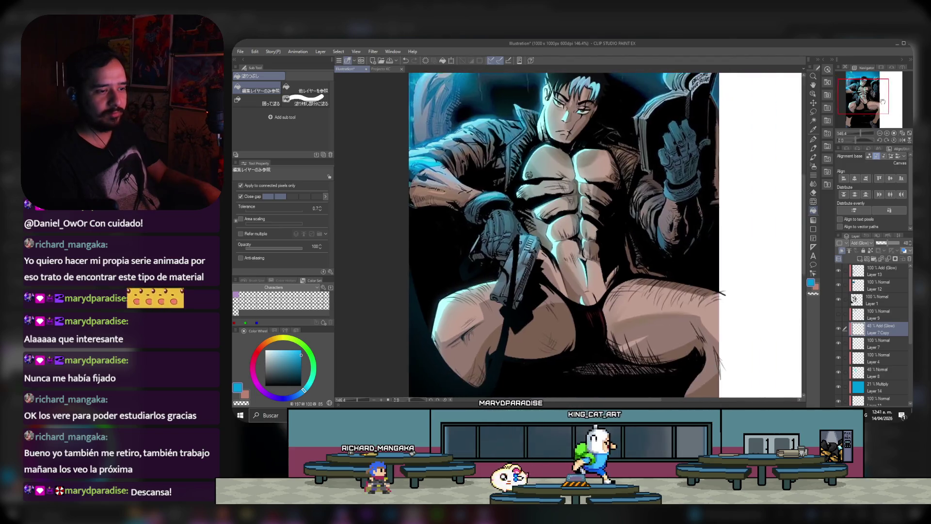
Step: Select Layer 2 with a dark brown pen colour and hide the 21% Multiply Layer 14
scroll(650, 193, "up", 5)
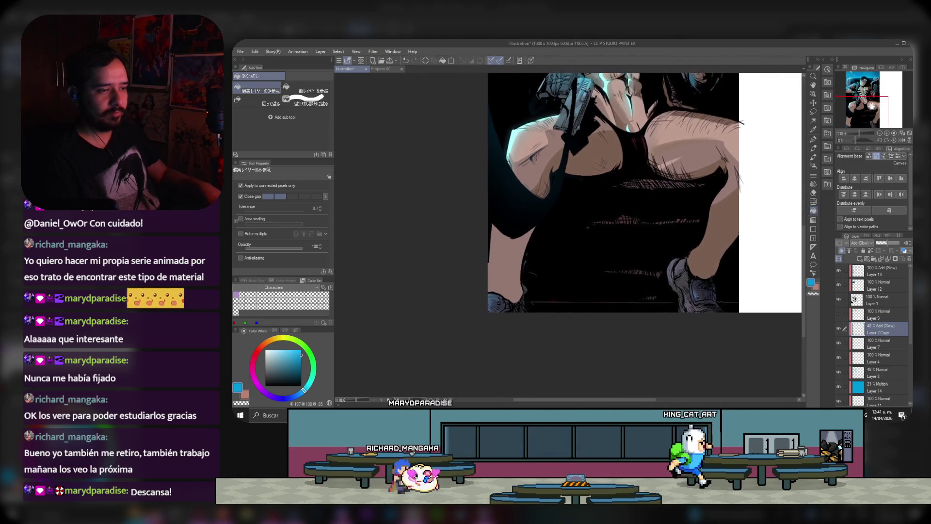
key("p")
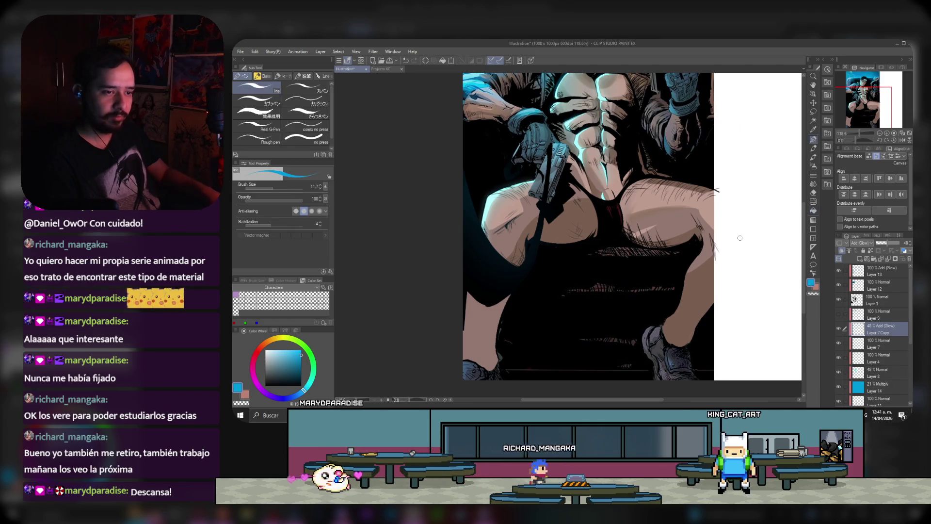
left_click(687, 322, "alt")
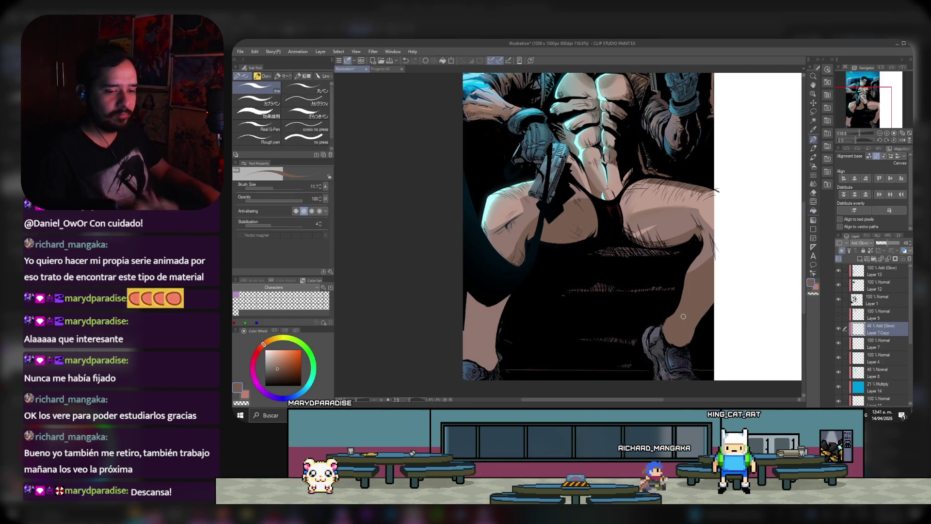
scroll(908, 340, "down", 1)
left_click_drag(909, 341, 906, 372)
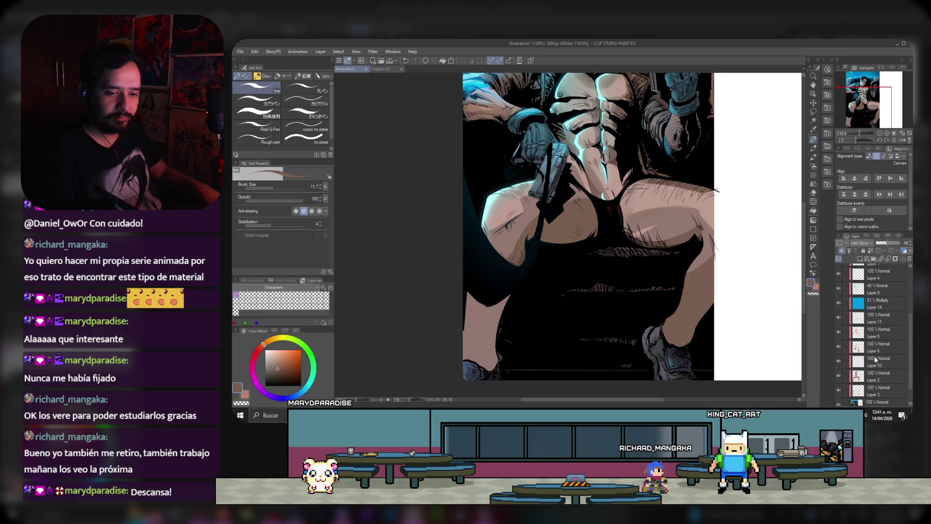
left_click(875, 379)
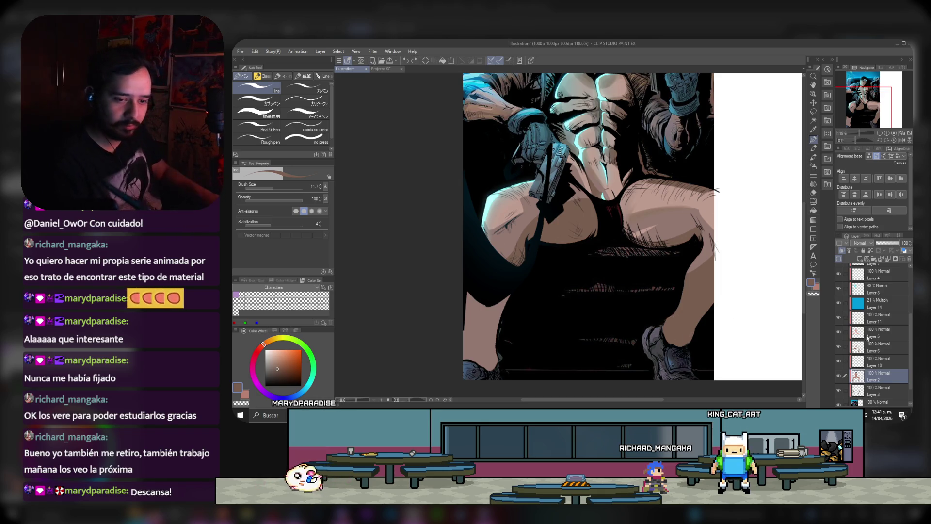
left_click(838, 303)
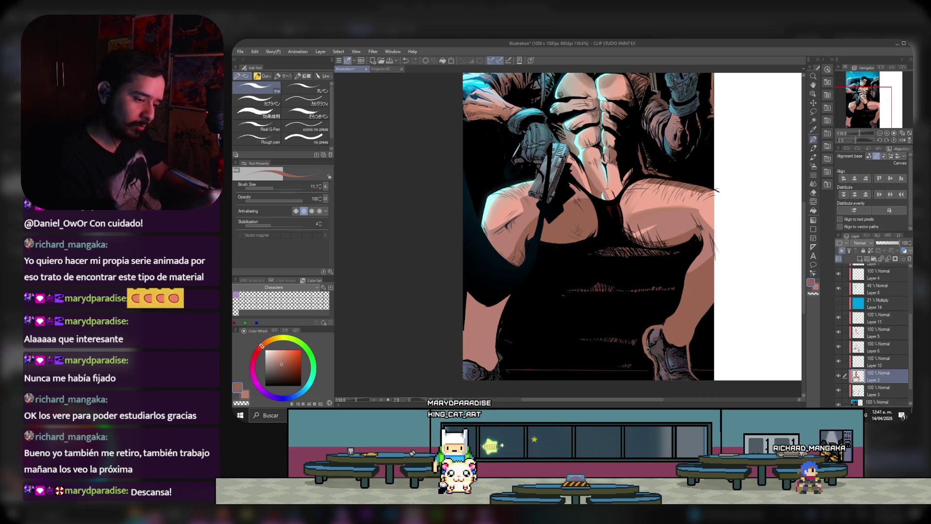
left_click(813, 211)
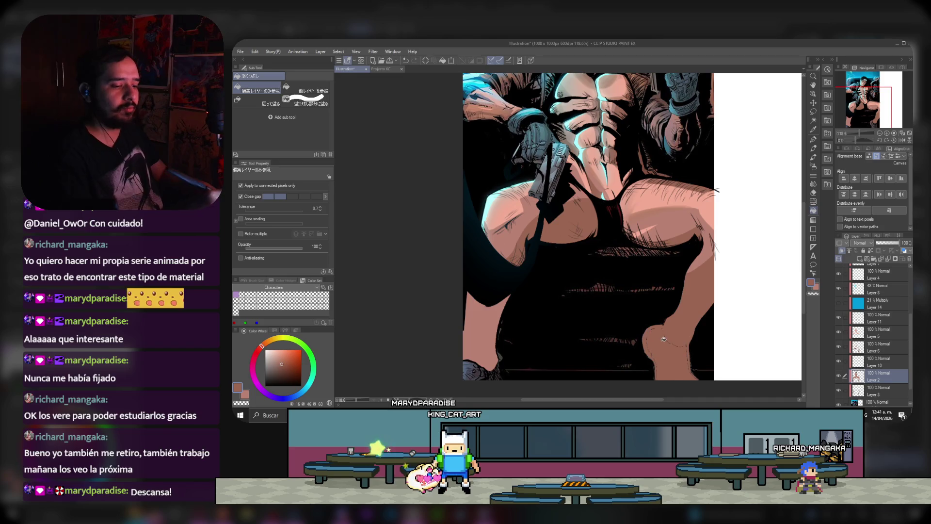
Step: On Layer 6, draw a thin light pink highlight along the leg's left edge
key("p")
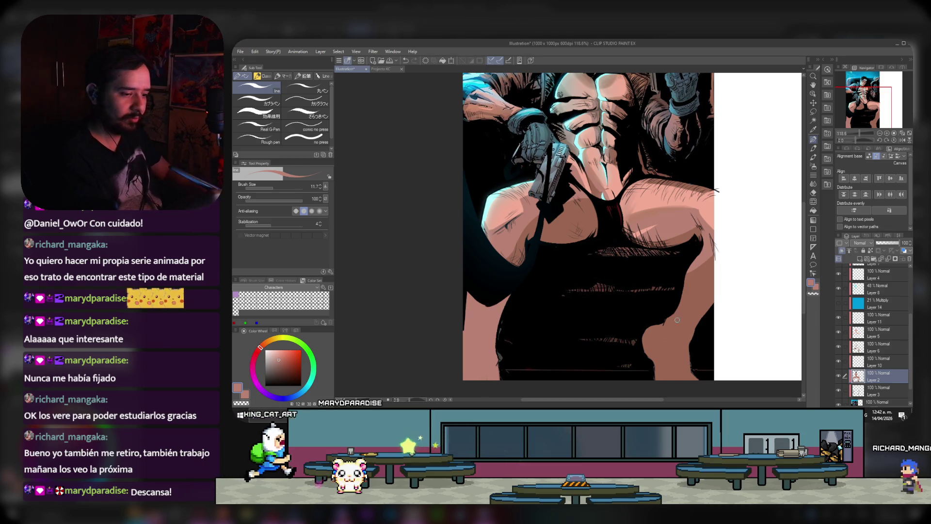
left_click(490, 343, "alt")
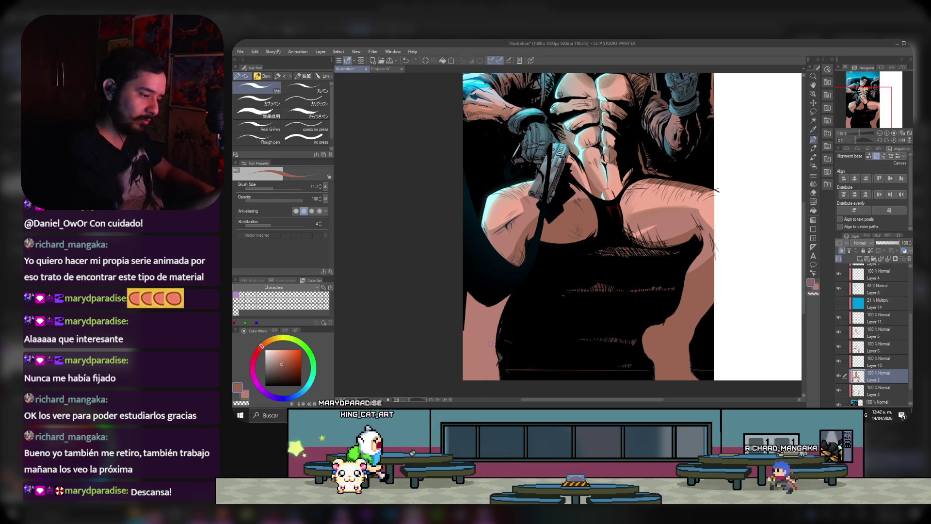
left_click(873, 347)
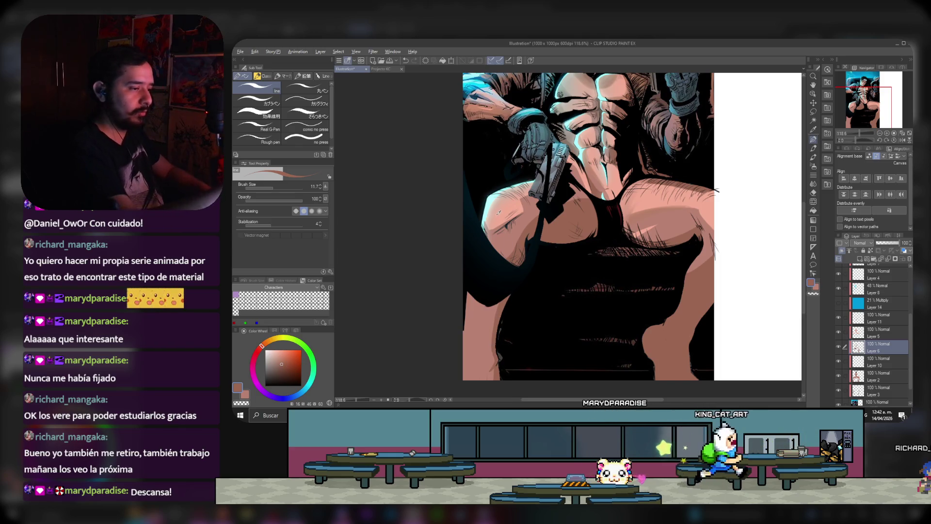
left_click(473, 305, "alt")
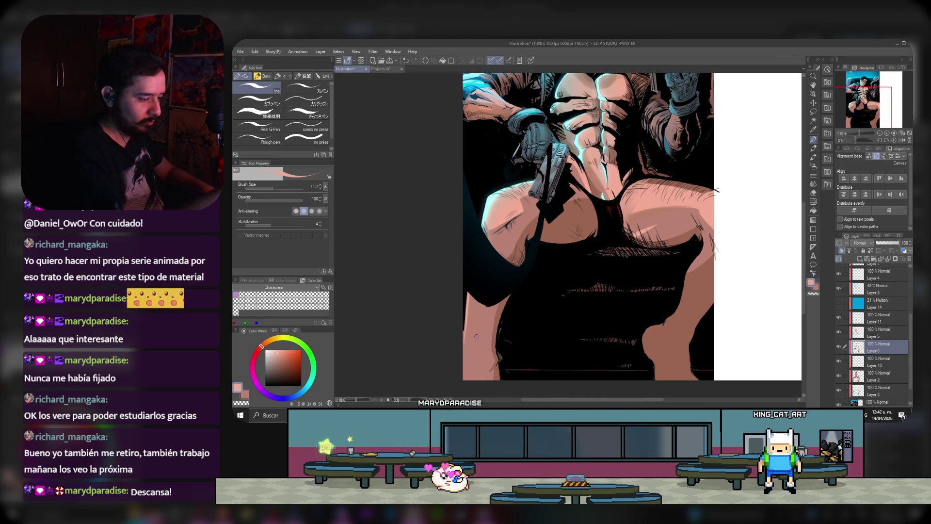
left_click_drag(487, 306, 473, 349)
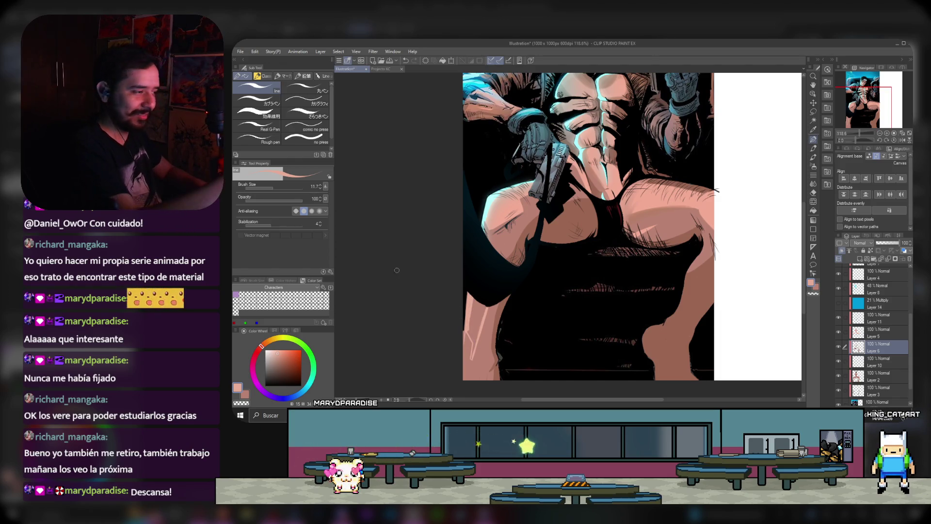
left_click(813, 148)
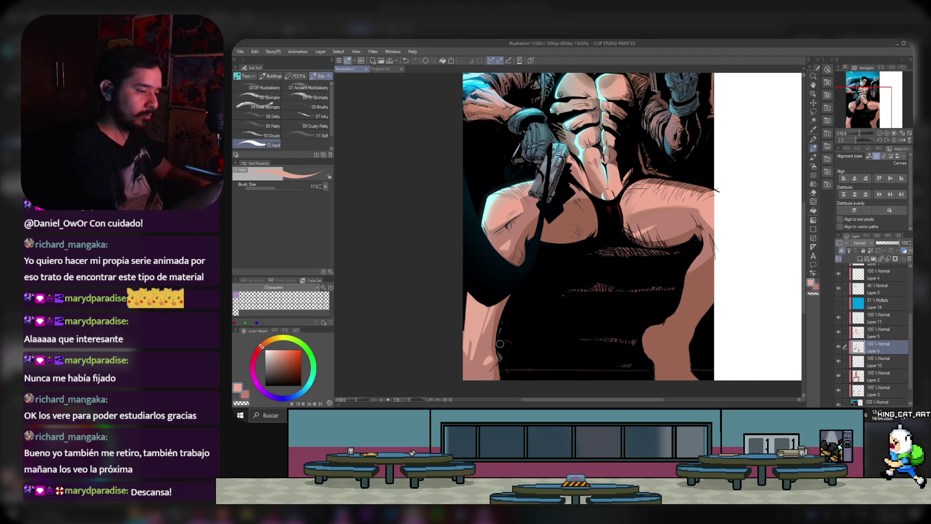
left_click_drag(845, 104, 850, 102)
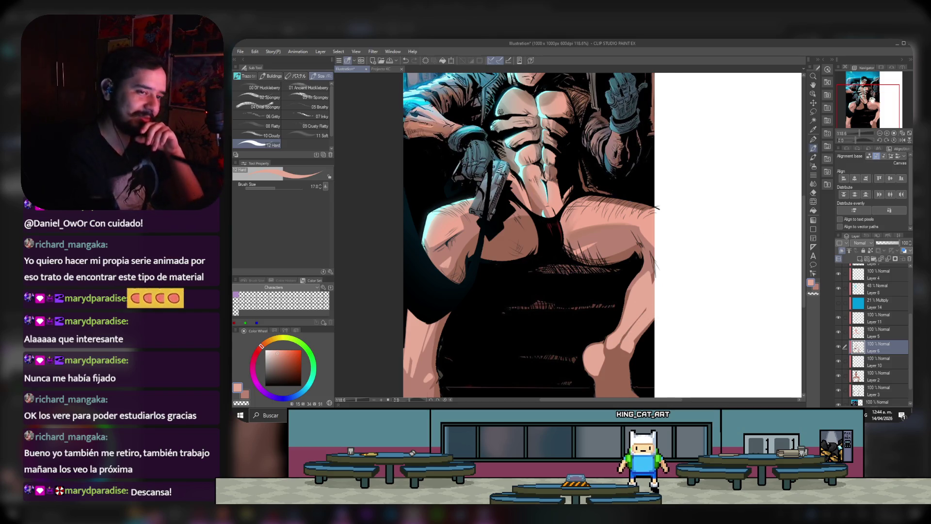
Step: Add light hatching to the foot and sample a darker skin tone from the legs
scroll(640, 305, "down", 2)
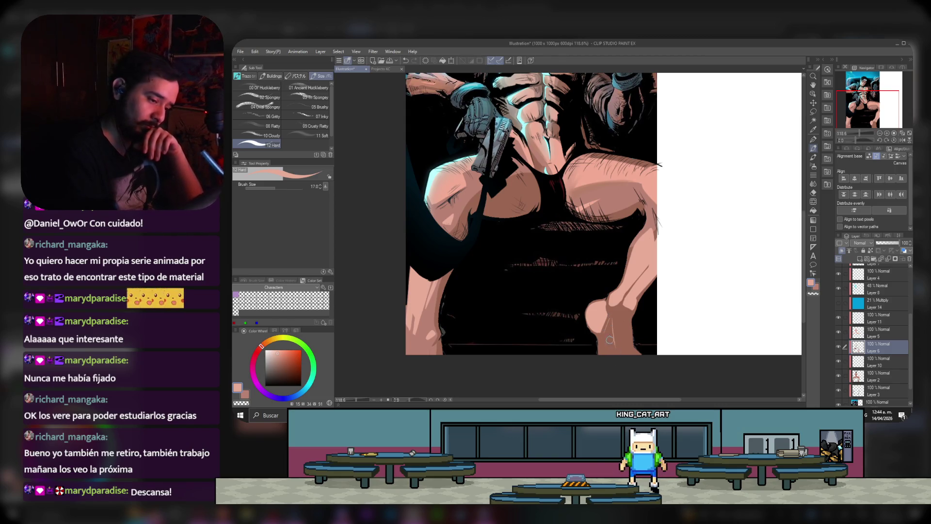
left_click_drag(609, 335, 603, 353)
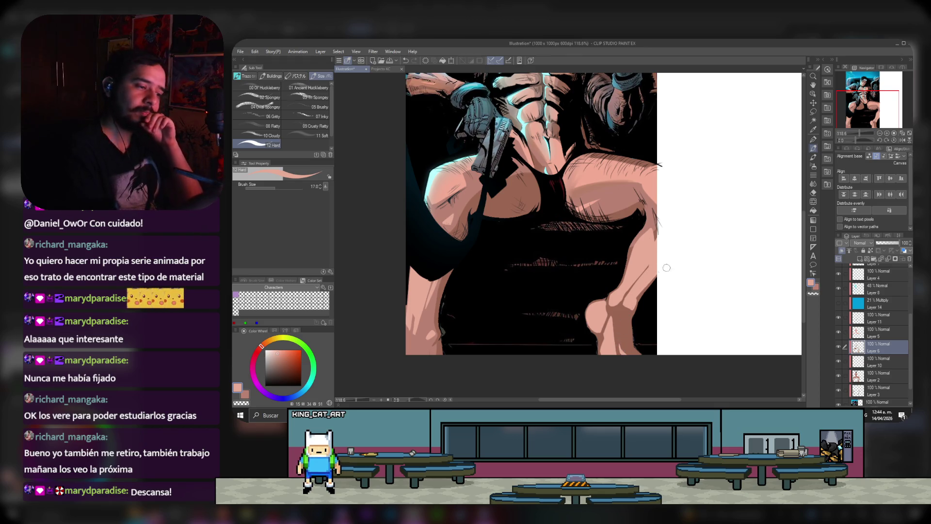
left_click_drag(864, 105, 864, 101)
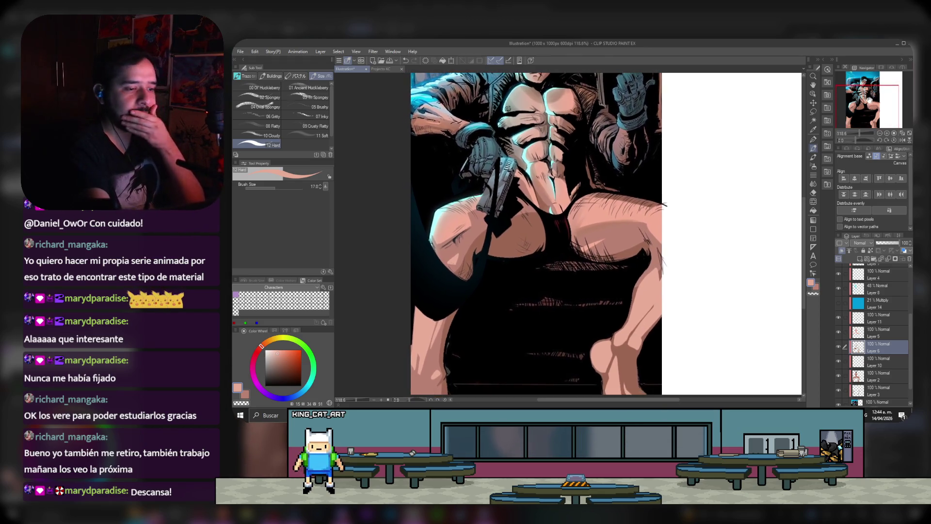
left_click(572, 227, "alt")
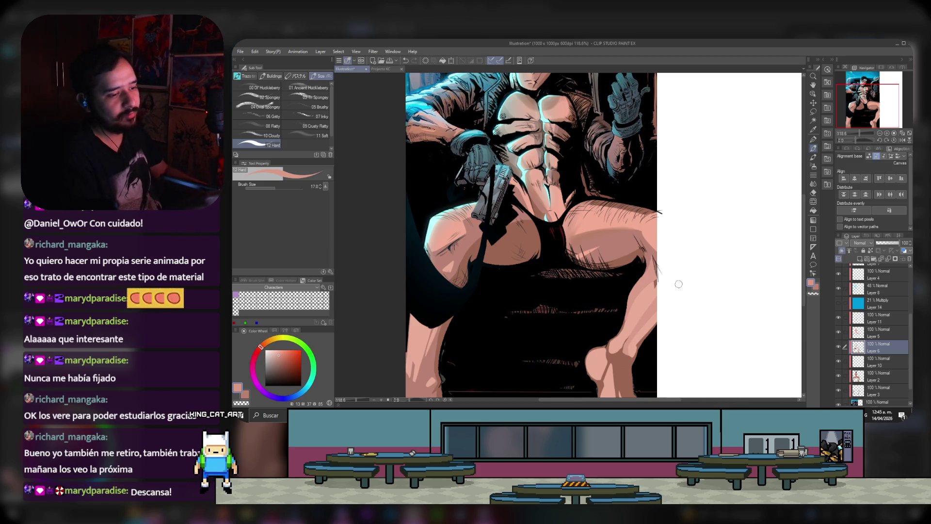
left_click(619, 333, "alt")
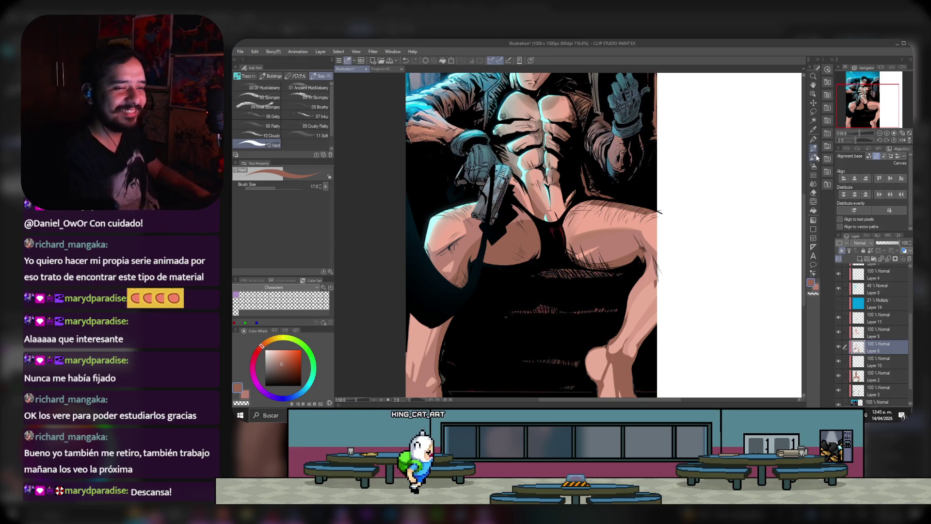
key("b")
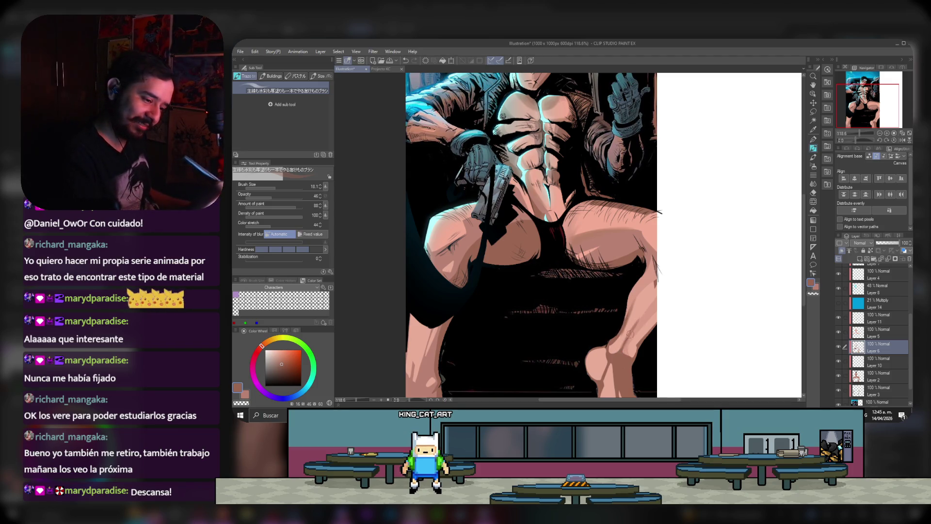
Step: Set the blending brush size to 40.5 and review the thigh shading with Layer 6 hidden
left_click_drag(278, 185, 288, 182)
left_click(280, 187)
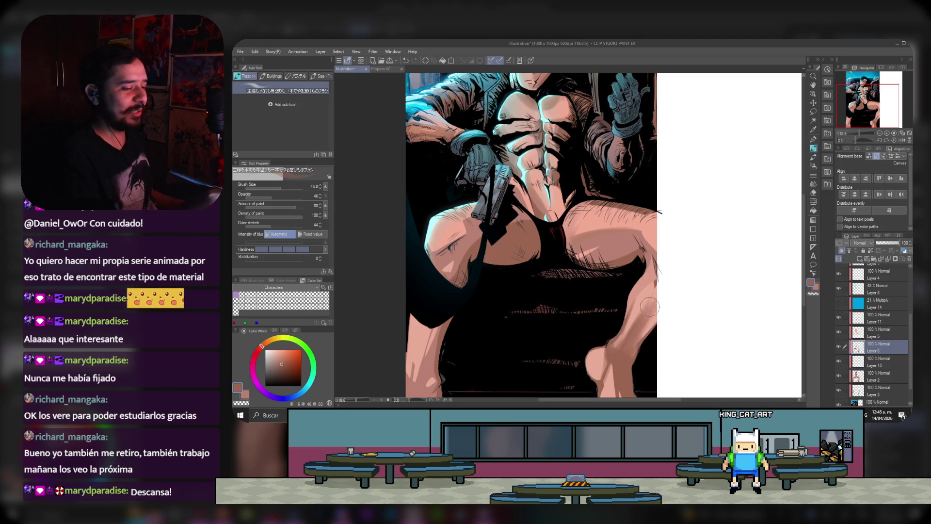
left_click_drag(423, 386, 518, 324)
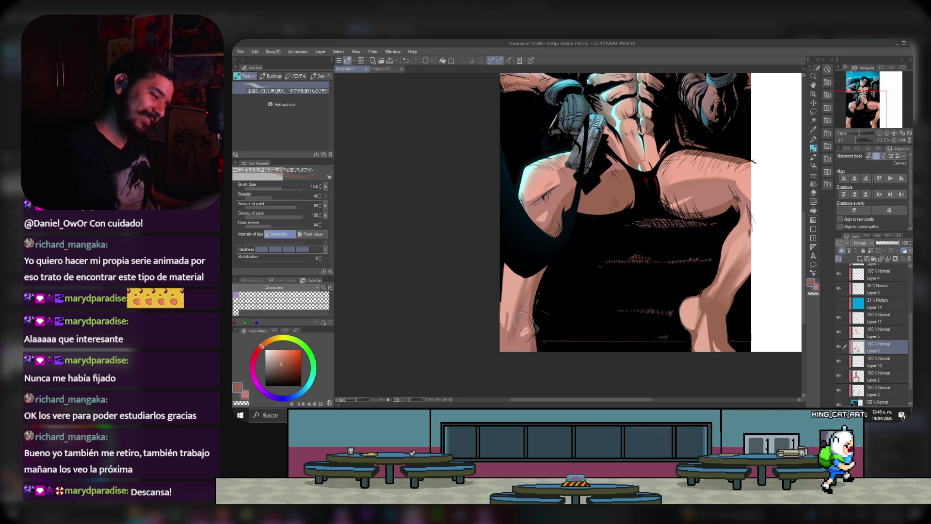
mouse_move(880, 103)
left_mouse_down()
mouse_move(886, 97)
mouse_move(881, 102)
left_mouse_up()
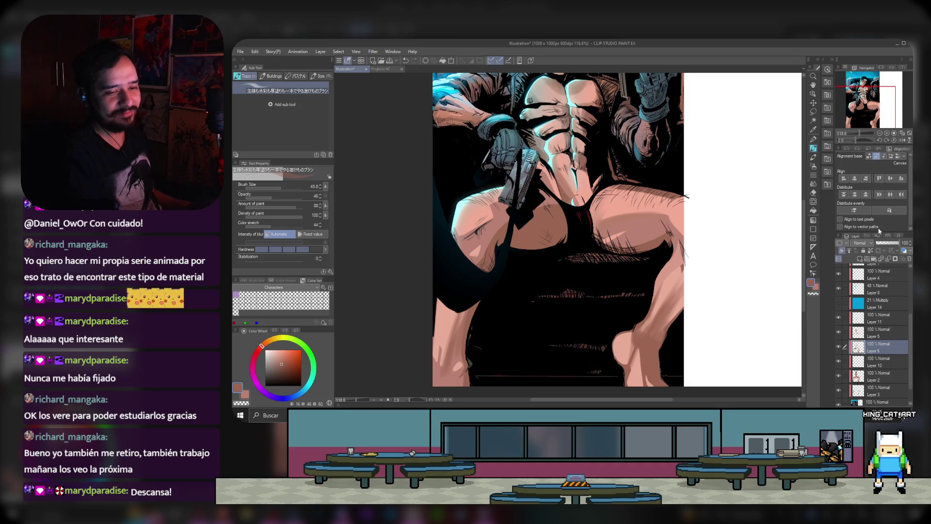
left_click(837, 347)
Step: Show Layer 6, lasso across the thighs, reveal the boot linework on Layer 2, then deselect
left_click(837, 347)
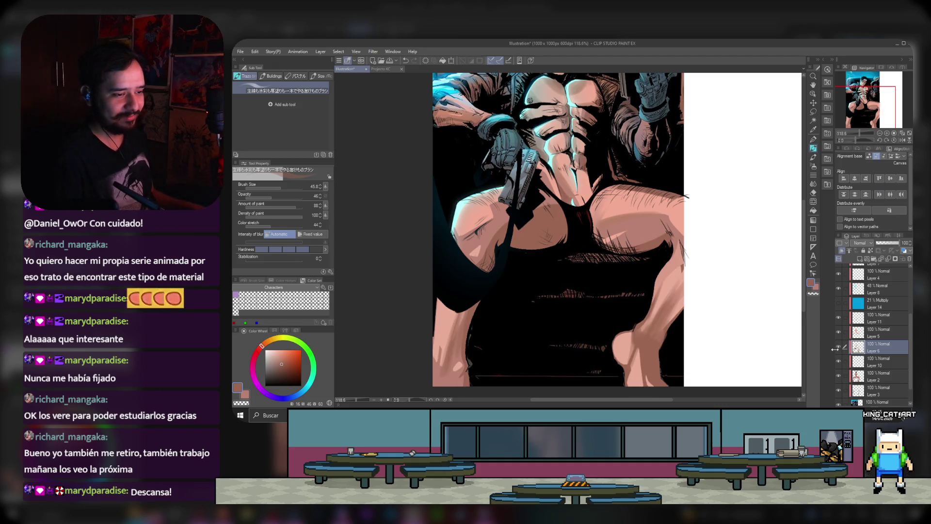
left_click(813, 112)
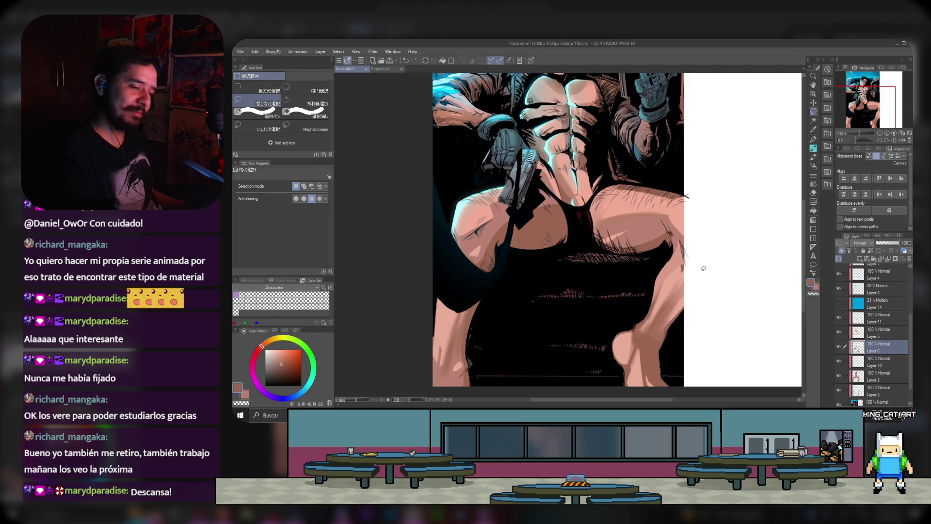
mouse_move(703, 269)
left_mouse_down()
mouse_move(426, 286)
mouse_move(706, 274)
left_mouse_up()
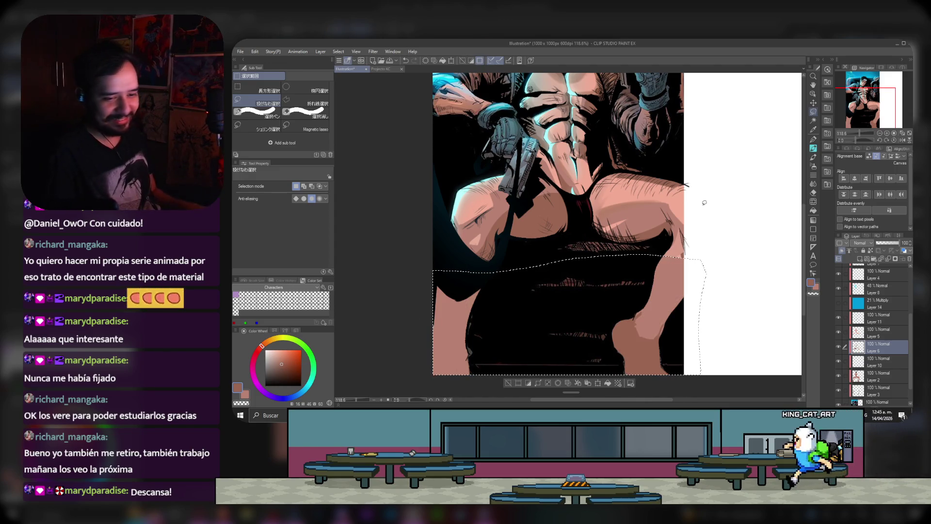
left_click(862, 380)
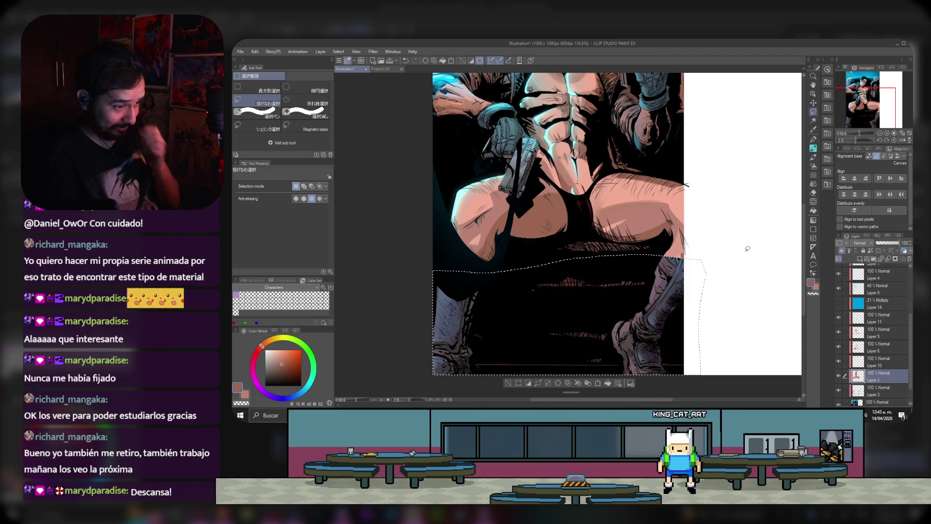
key("ctrl+d")
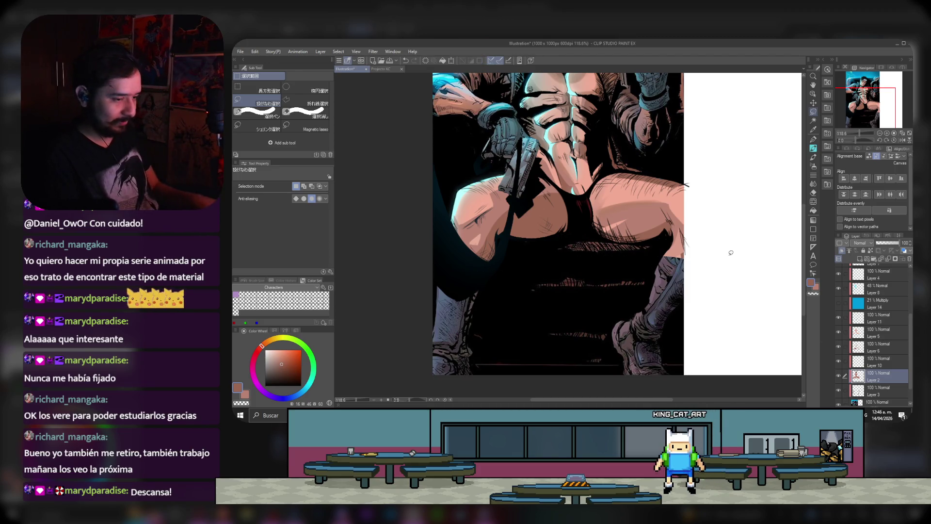
scroll(714, 219, "up", 1)
Step: Paint lighter and darker pink-brown thigh shading with the pen across Layers 5 and 6
key("p")
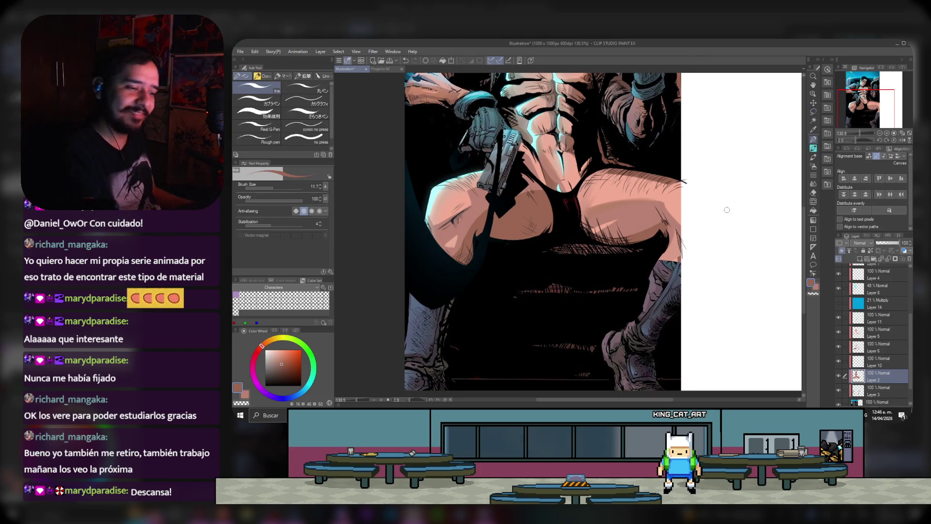
left_click(662, 260, "alt")
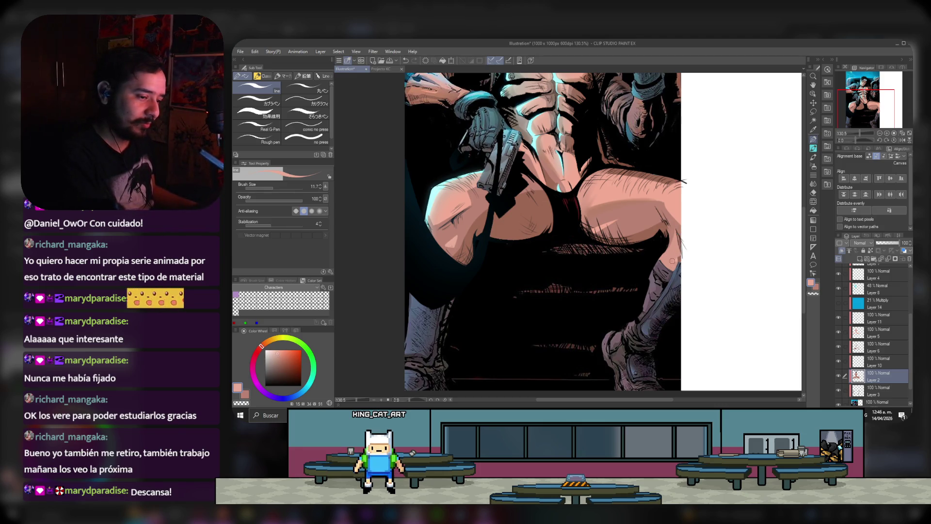
left_click(674, 265, "ctrl+shift")
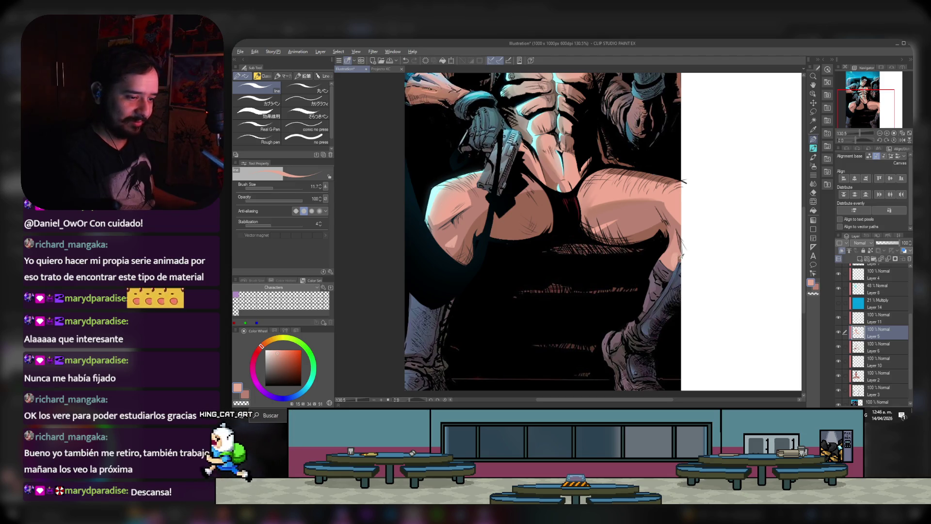
left_click(669, 251, "alt")
left_click(669, 250, "ctrl+shift")
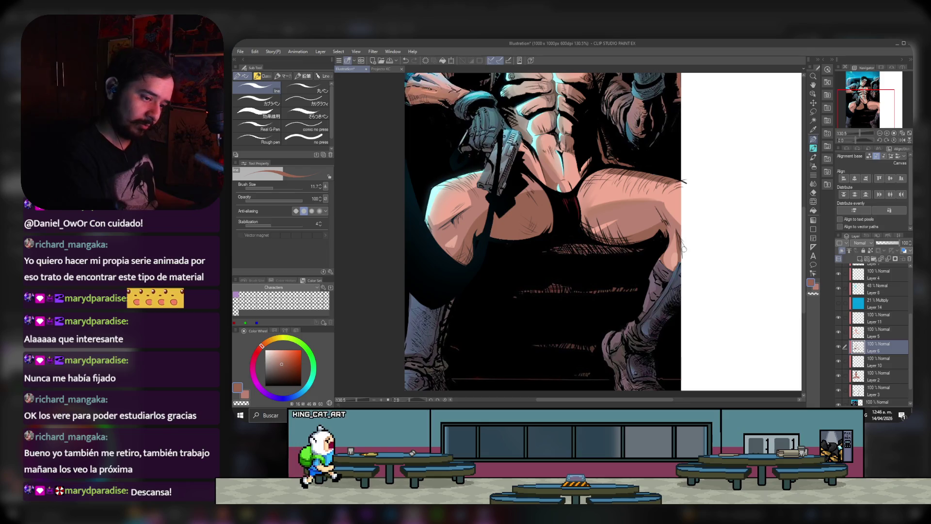
key("alt+bracketright")
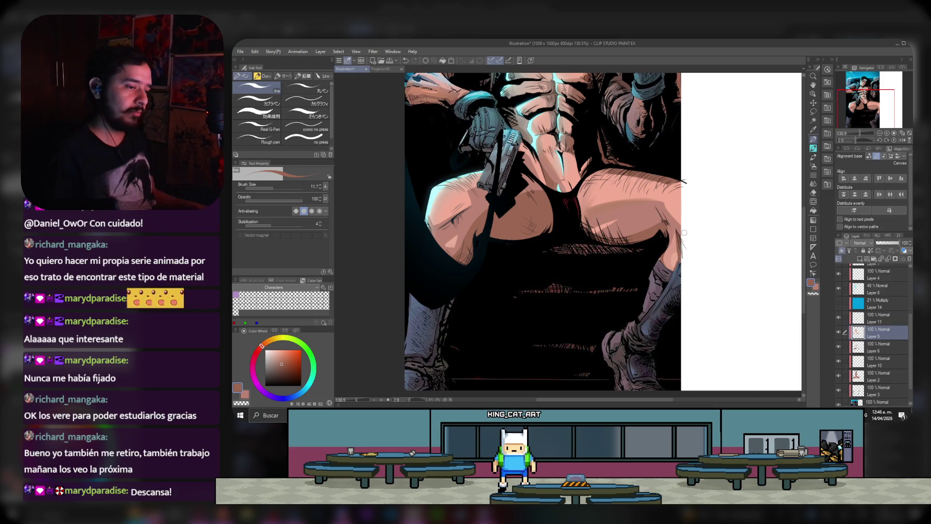
scroll(631, 303, "down", 1)
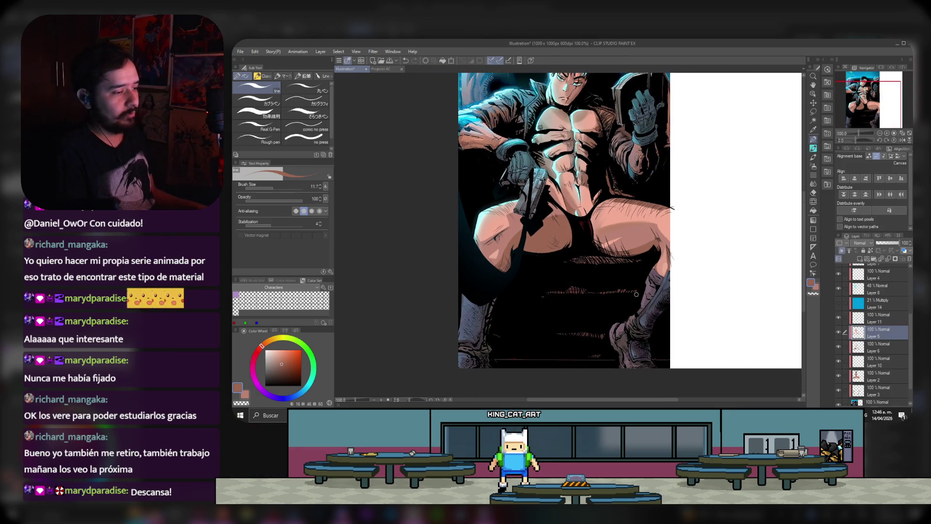
scroll(601, 219, "down", 1)
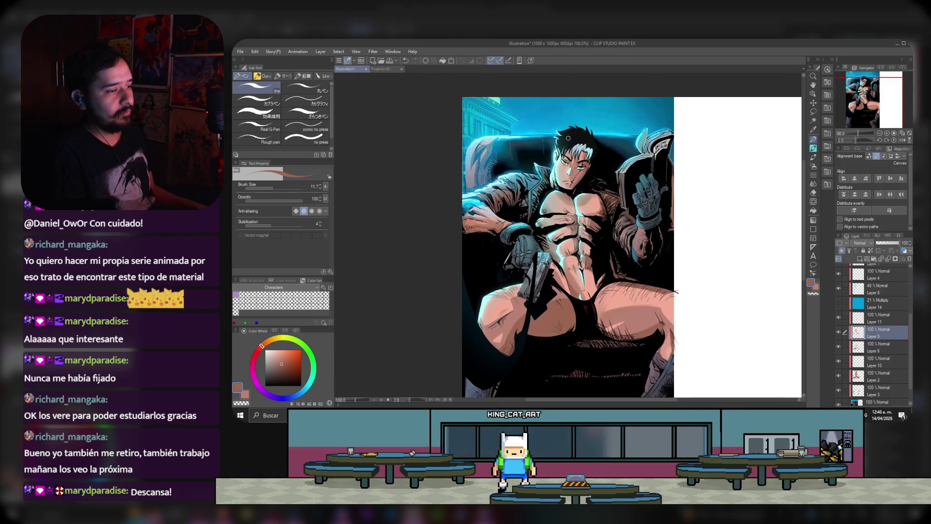
scroll(601, 304, "up", 1)
scroll(601, 304, "up", 2)
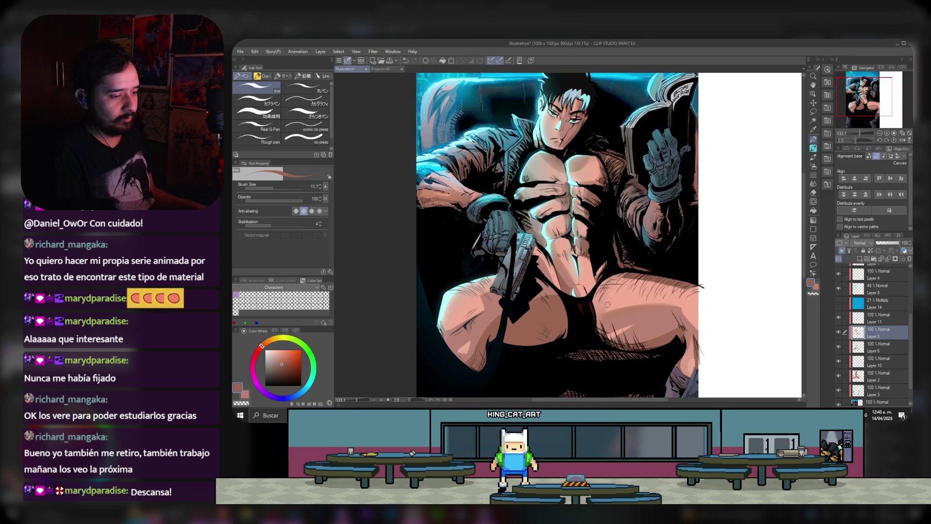
scroll(607, 304, "up", 1)
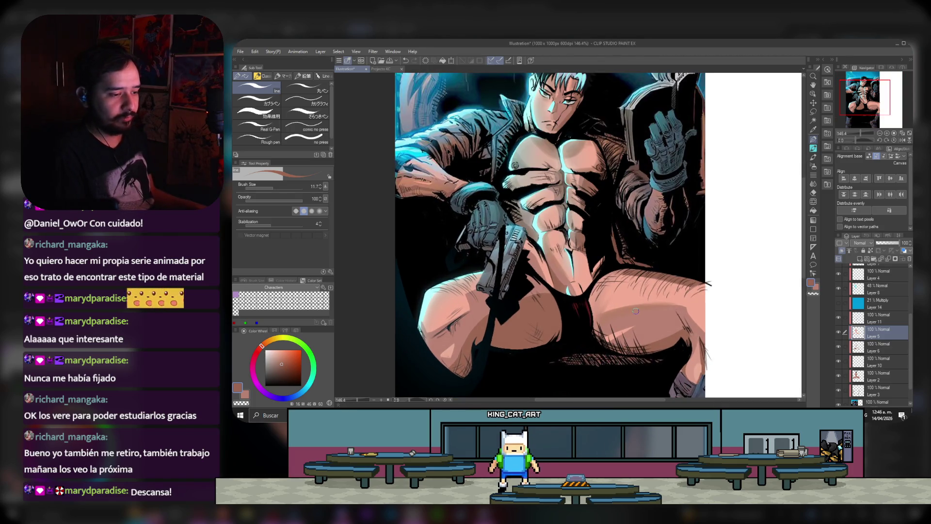
left_click(880, 347)
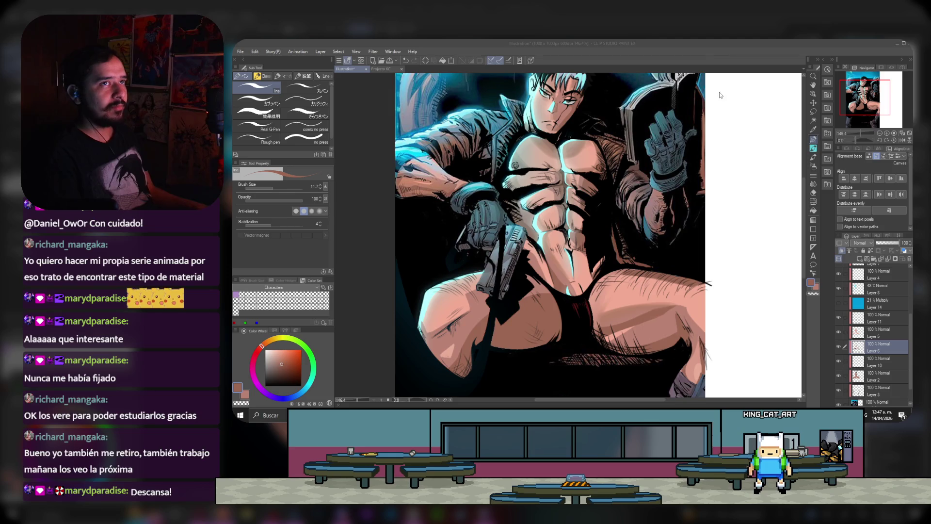
scroll(601, 229, "down", 1)
scroll(582, 243, "down", 1)
scroll(562, 262, "up", 1)
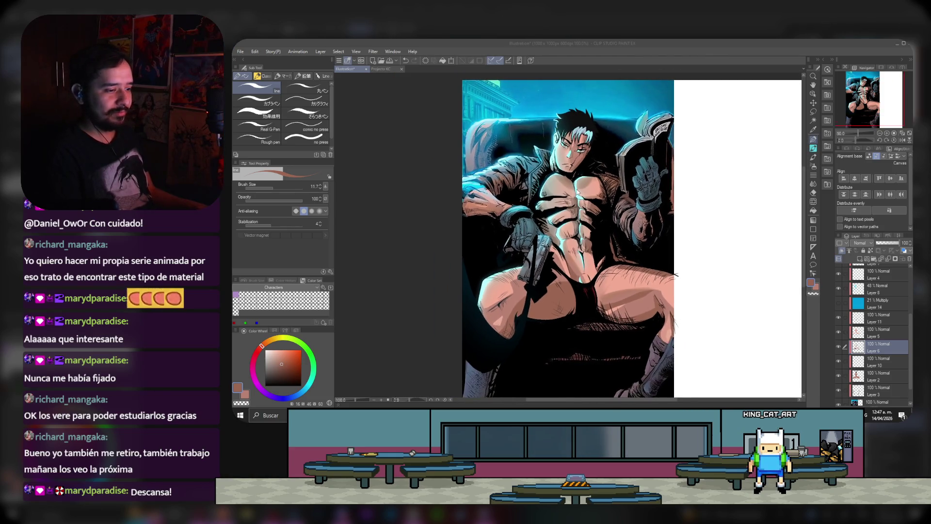
scroll(548, 271, "up", 1)
scroll(548, 275, "up", 2)
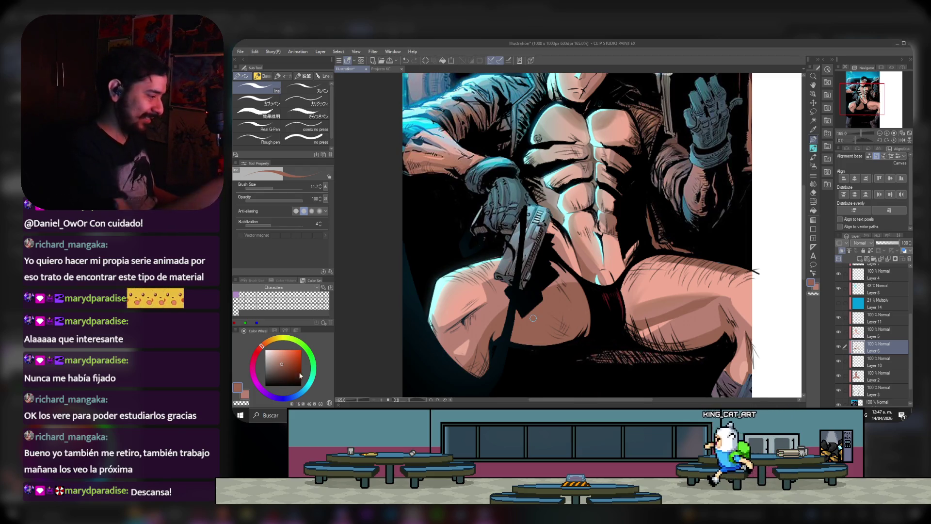
left_click(505, 345, "alt")
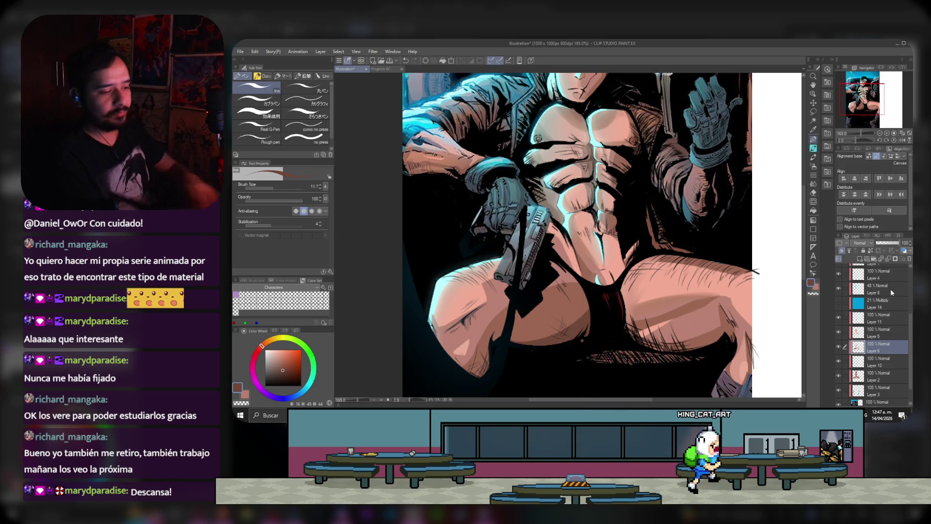
Step: Erase stray strokes, then hatch darker brown shading on torso and legs, moving up to Layer 5
left_click(813, 193)
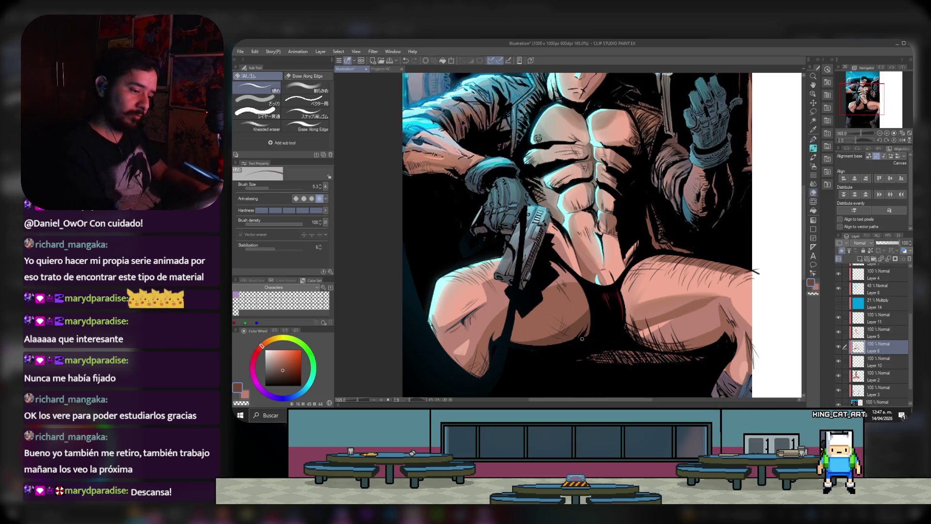
key("p")
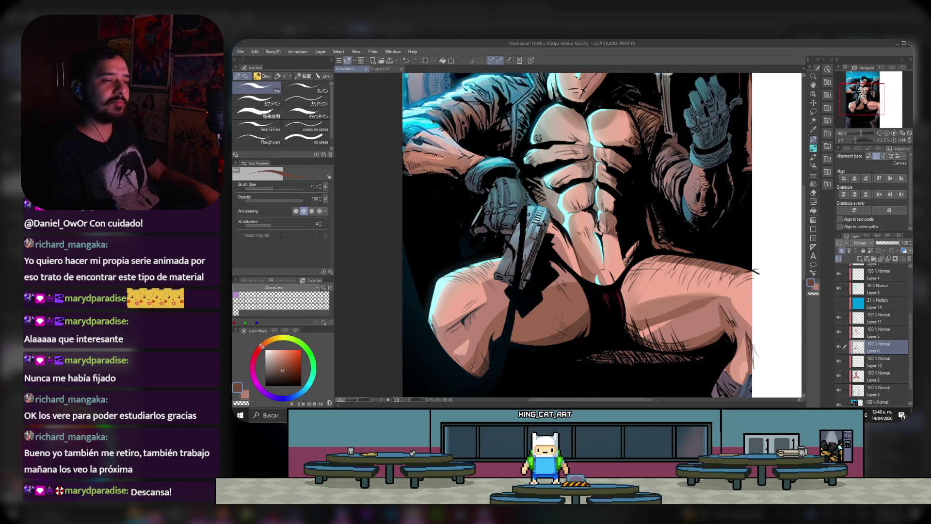
scroll(630, 257, "down", 2)
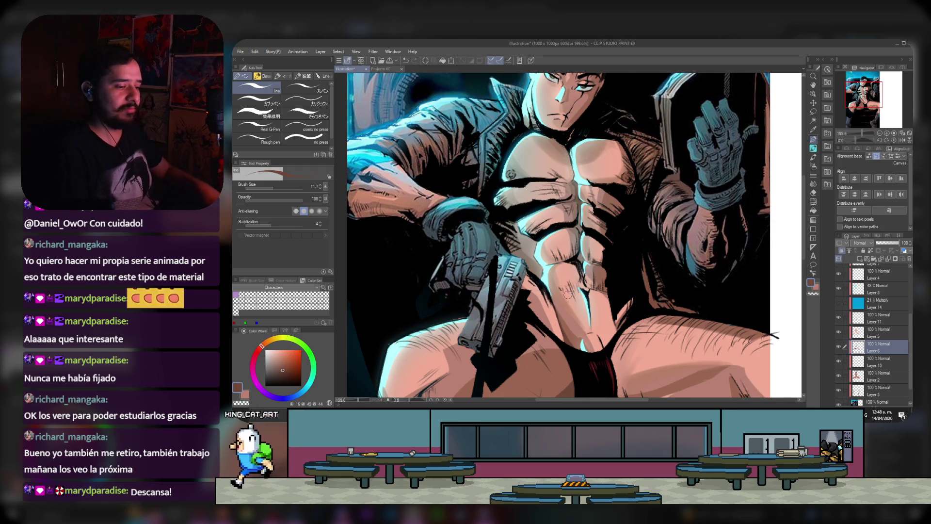
scroll(618, 319, "down", 1)
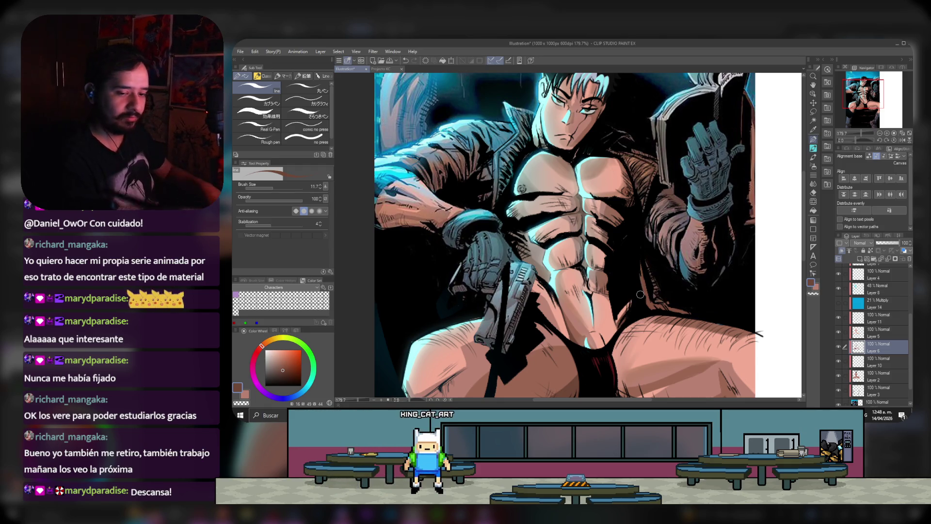
key("alt+bracketright")
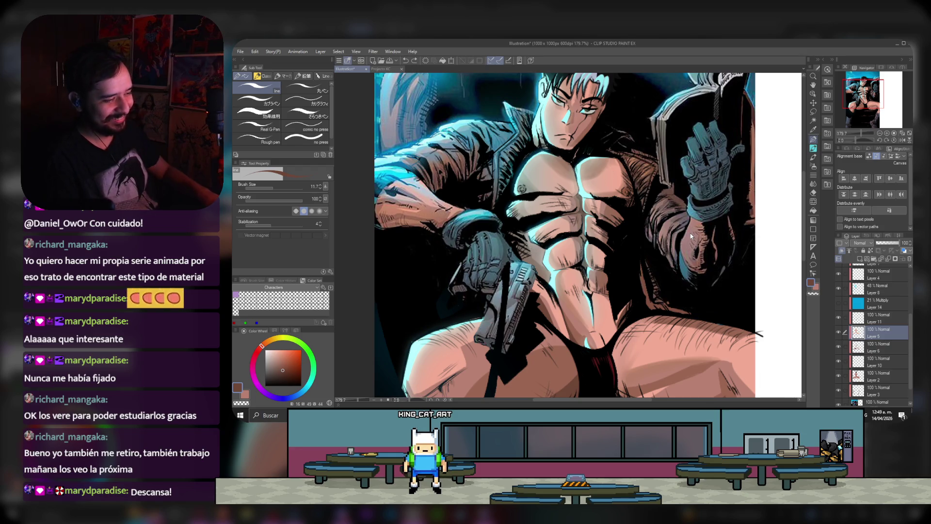
scroll(659, 235, "down", 1)
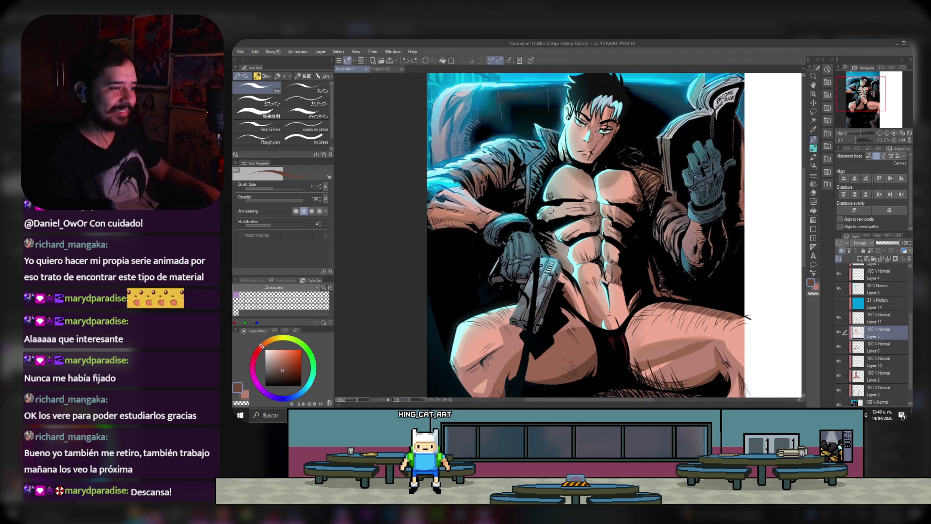
Step: Zoom to the face and add a new raster layer, Layer 15, above Layer 1
scroll(551, 211, "down", 1)
scroll(638, 177, "up", 1)
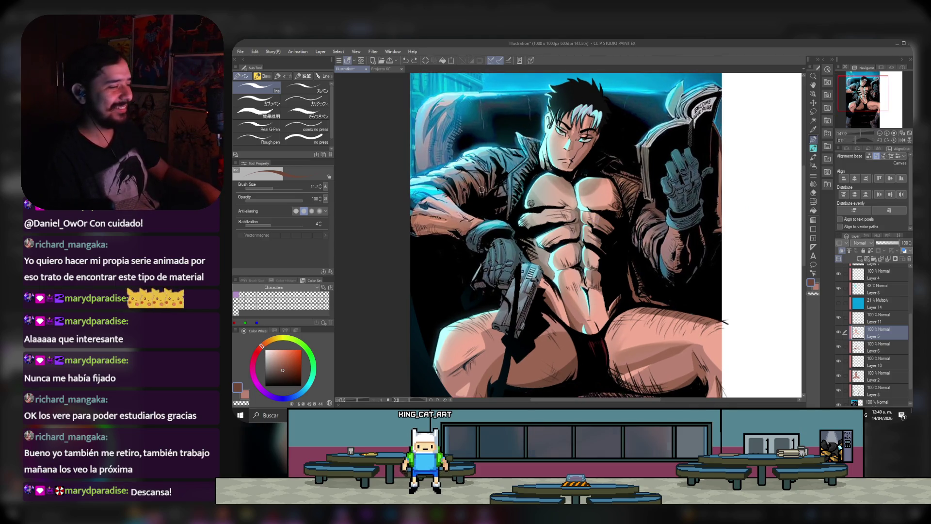
scroll(482, 189, "down", 1)
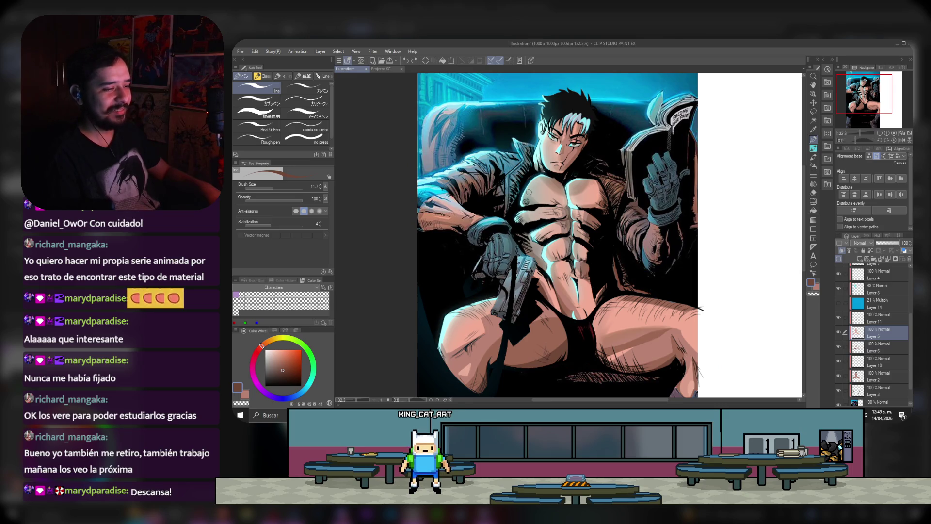
scroll(528, 191, "up", 1)
scroll(558, 204, "up", 2)
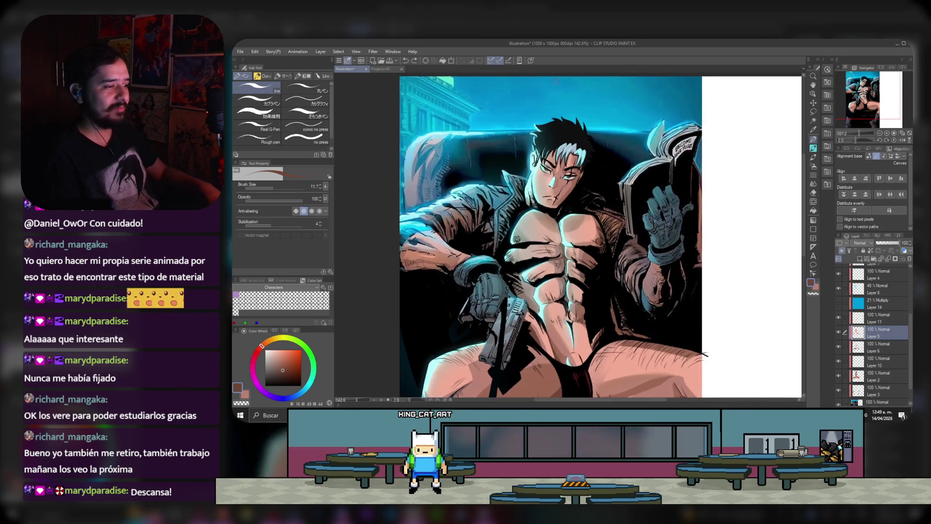
scroll(591, 223, "up", 1)
scroll(623, 239, "up", 1)
scroll(880, 291, "up", 3)
left_click(875, 297)
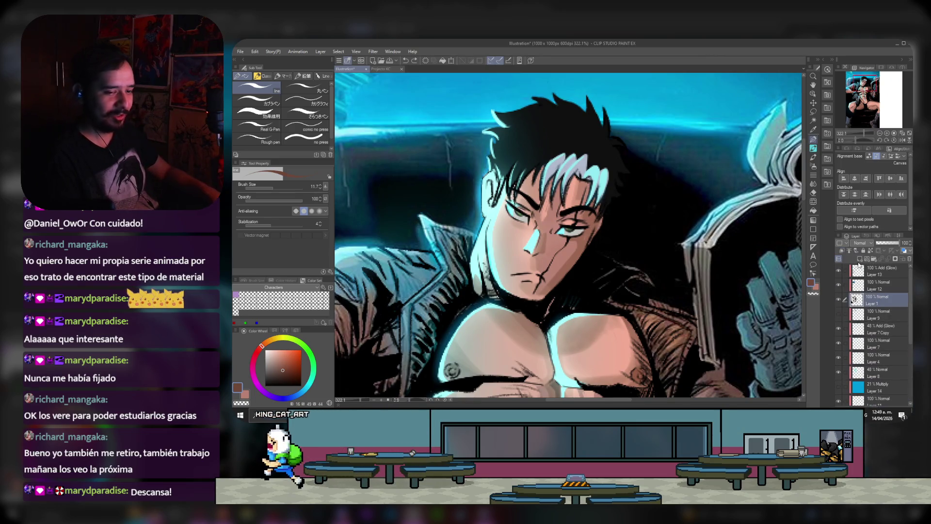
left_click(859, 258)
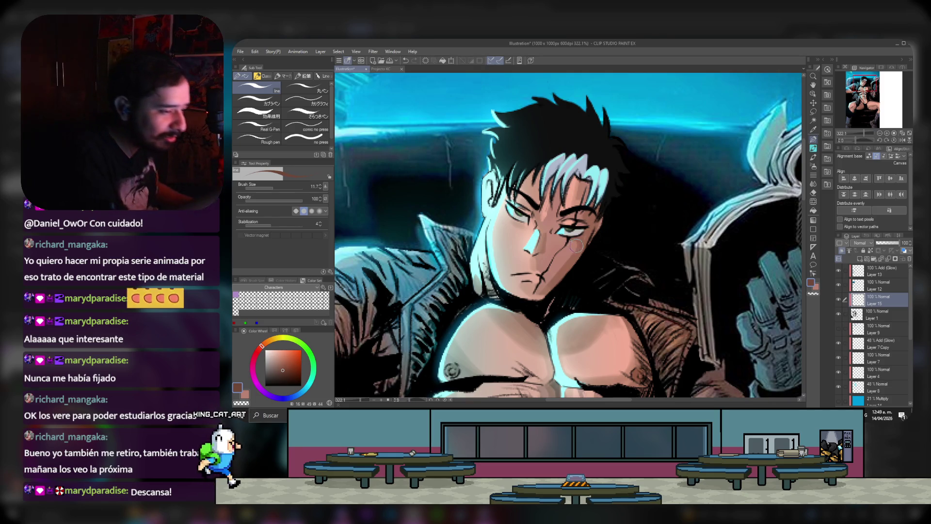
Step: Pick progressively deeper, darker reddish-brown tones on the colour wheel for face shading
left_click(281, 363)
left_click(285, 366)
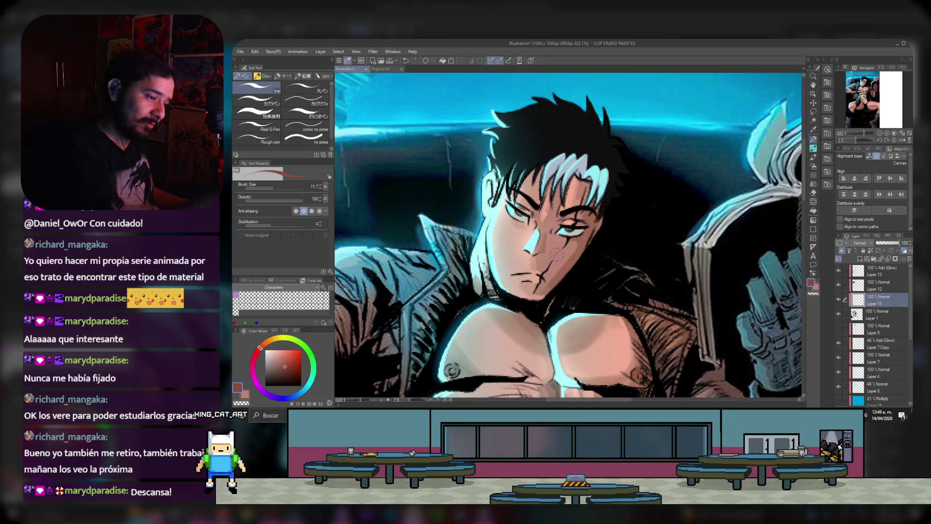
left_click(290, 371)
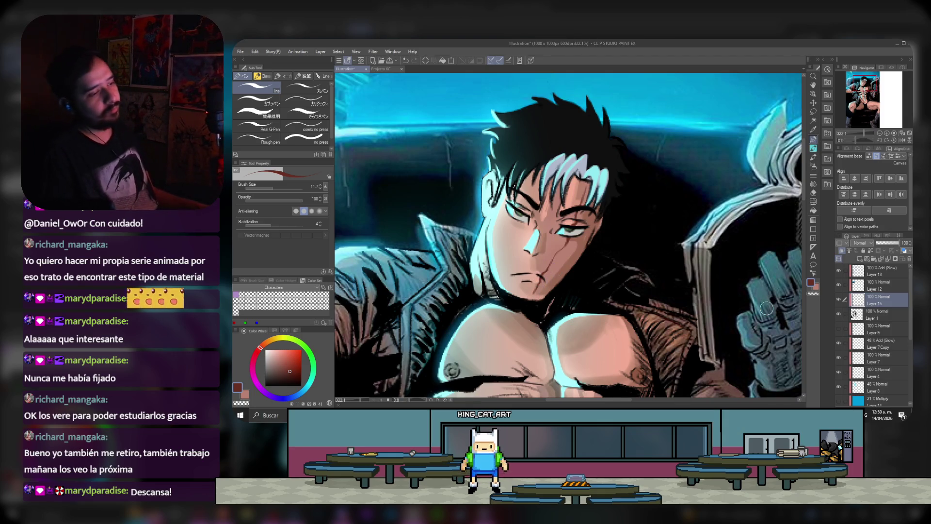
left_click(287, 375)
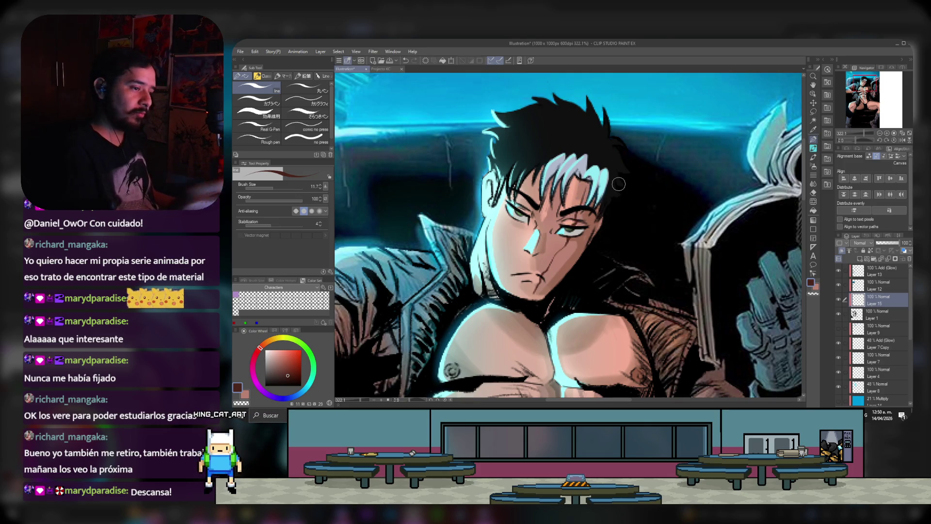
scroll(527, 220, "down", 2)
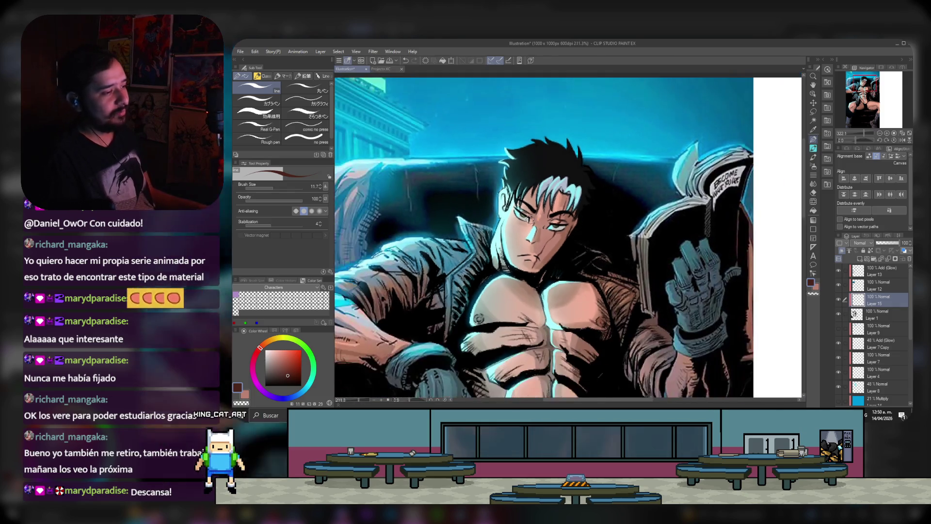
Step: Select Layer 2, switch to the Eraser, then make Layer 6 the active layer
scroll(533, 226, "down", 2)
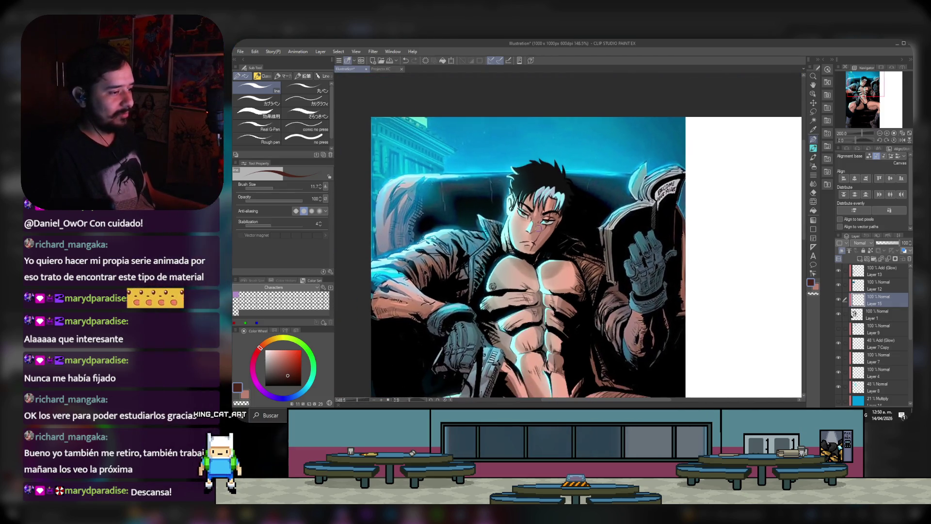
scroll(491, 313, "up", 1)
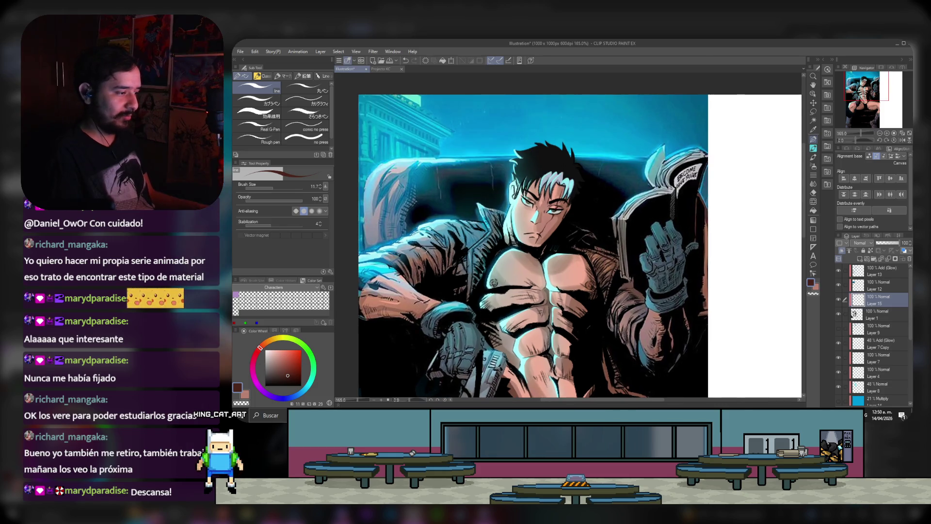
scroll(566, 206, "down", 2)
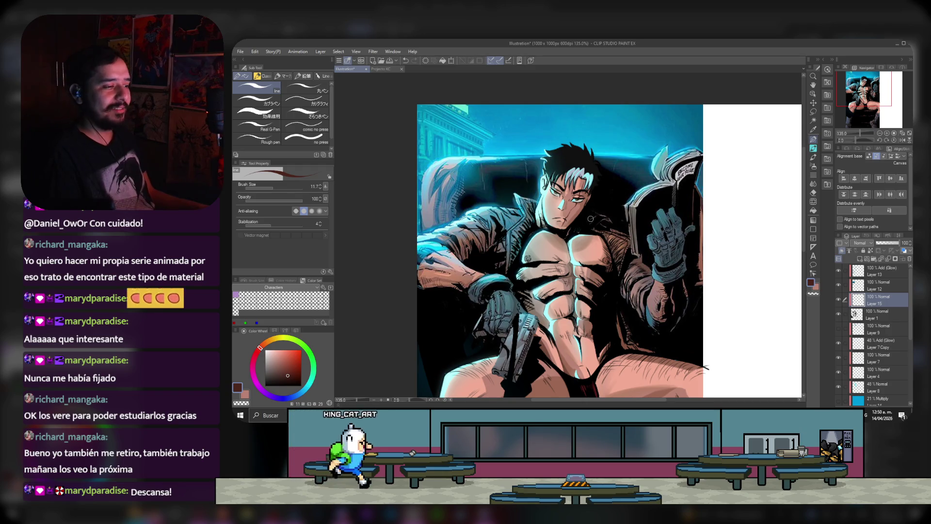
scroll(590, 219, "down", 2)
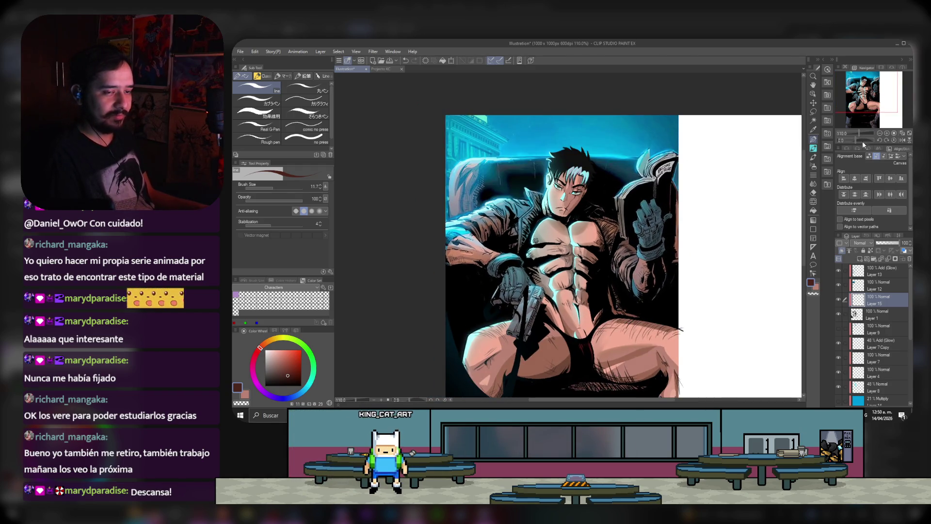
scroll(795, 140, "down", 3)
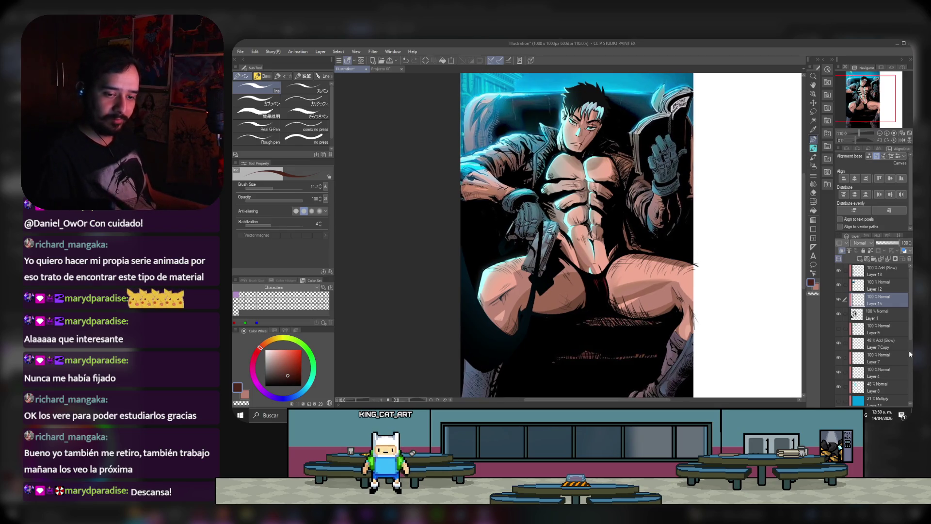
scroll(910, 337, "down", 1)
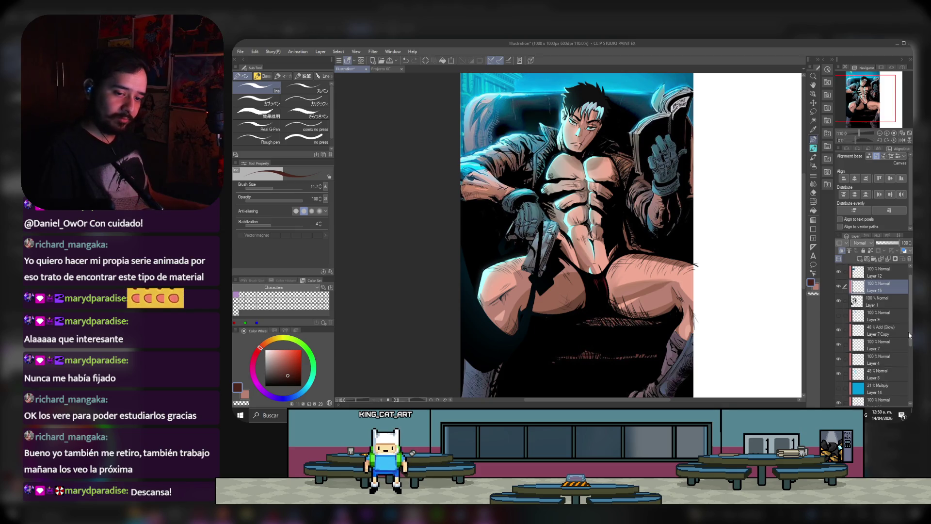
scroll(908, 339, "down", 6)
left_click(897, 368)
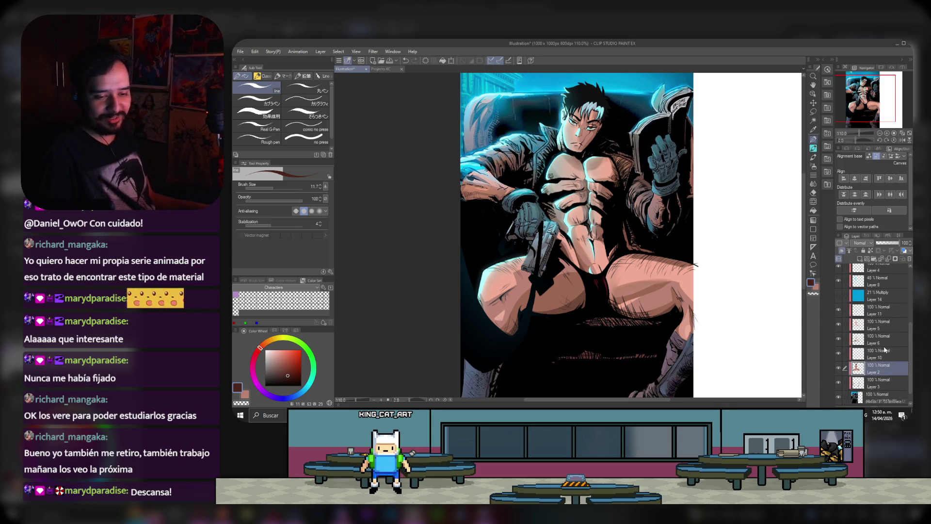
left_click(813, 193)
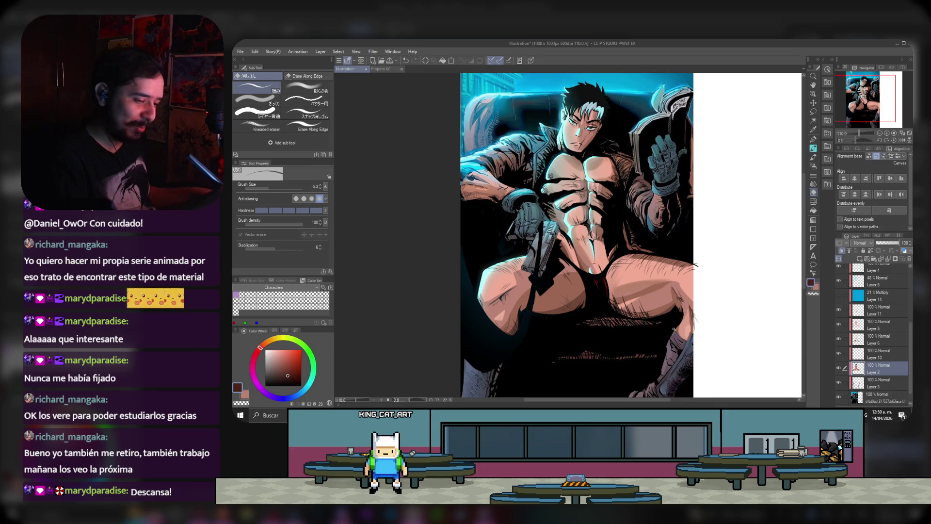
left_click(855, 357)
left_click(868, 339)
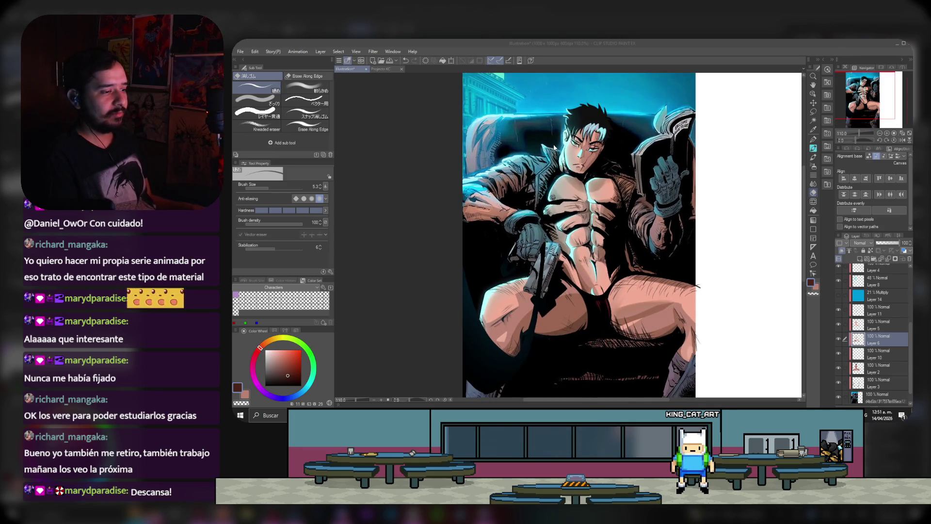
Step: Make the Add (Glow) Layer 13 the active layer
scroll(554, 148, "up", 1)
scroll(553, 211, "down", 1)
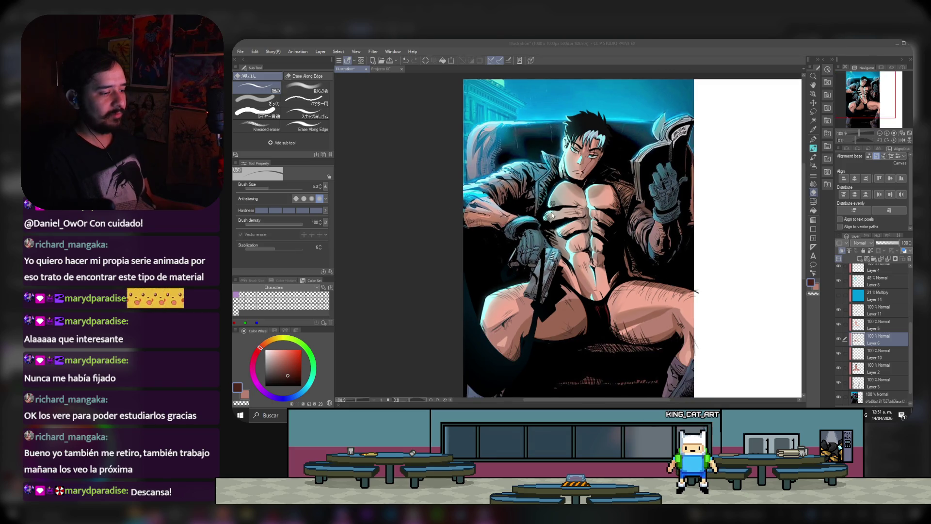
scroll(568, 156, "up", 2)
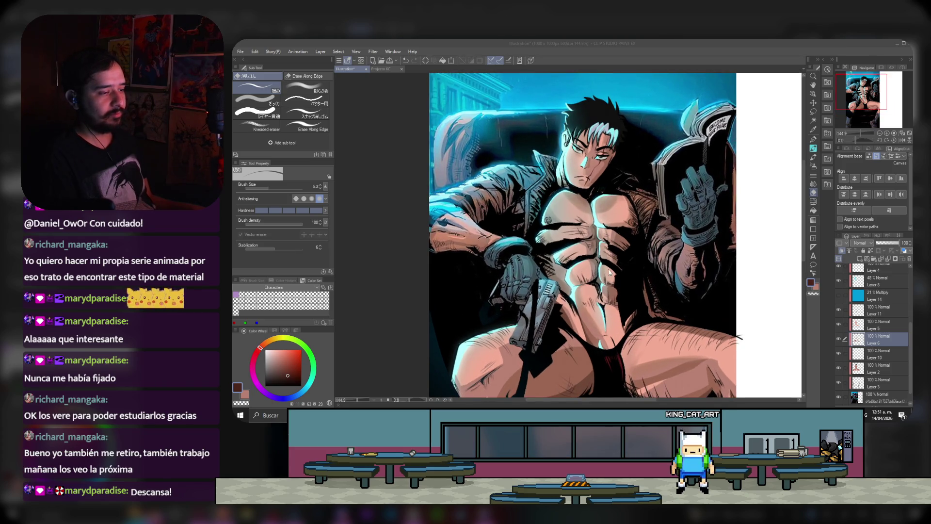
scroll(868, 315, "up", 5)
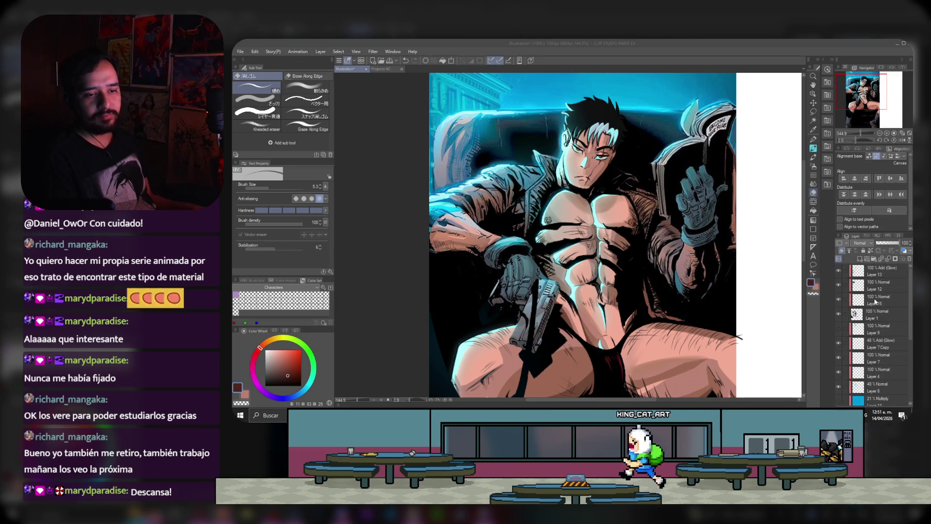
left_click(878, 271)
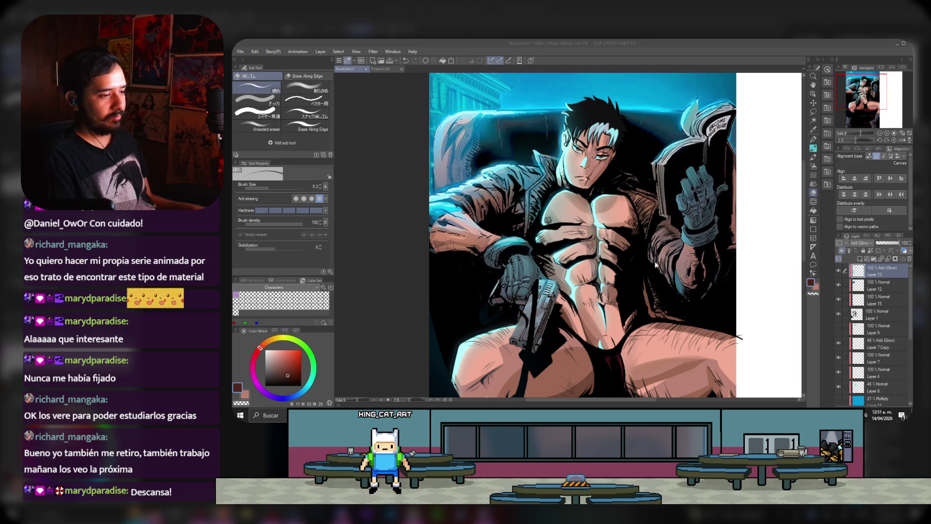
scroll(634, 246, "up", 1)
Step: Preview the 21% Multiply Layer 14, hide it again, and select the layer below
scroll(634, 249, "up", 1)
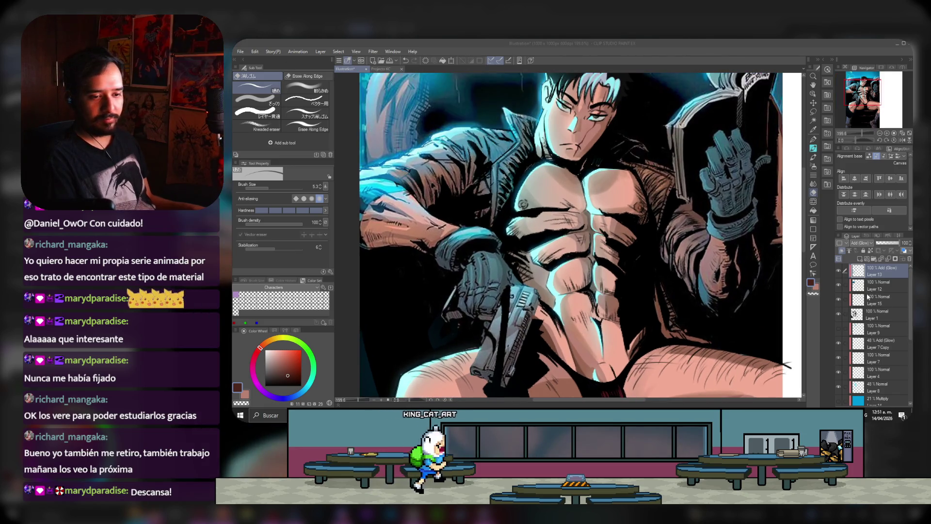
scroll(868, 301, "down", 1)
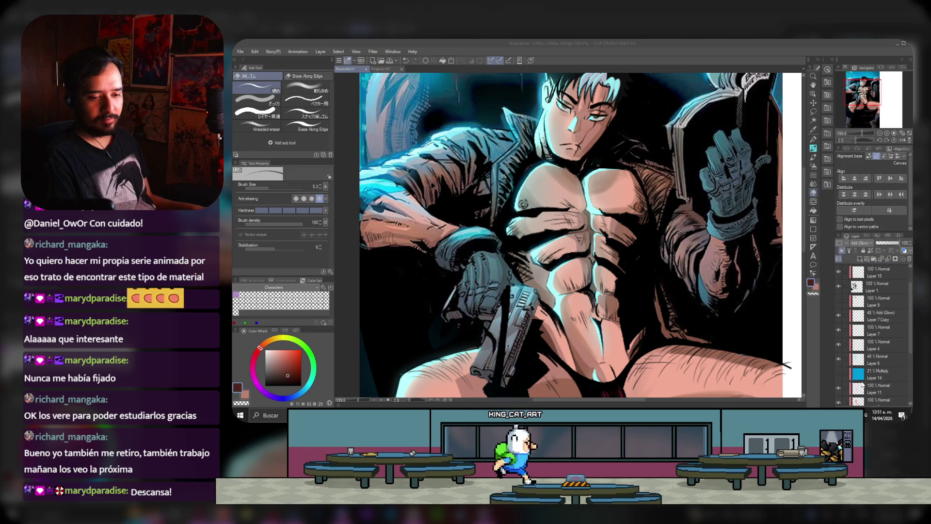
left_click(838, 374)
scroll(555, 235, "down", 3)
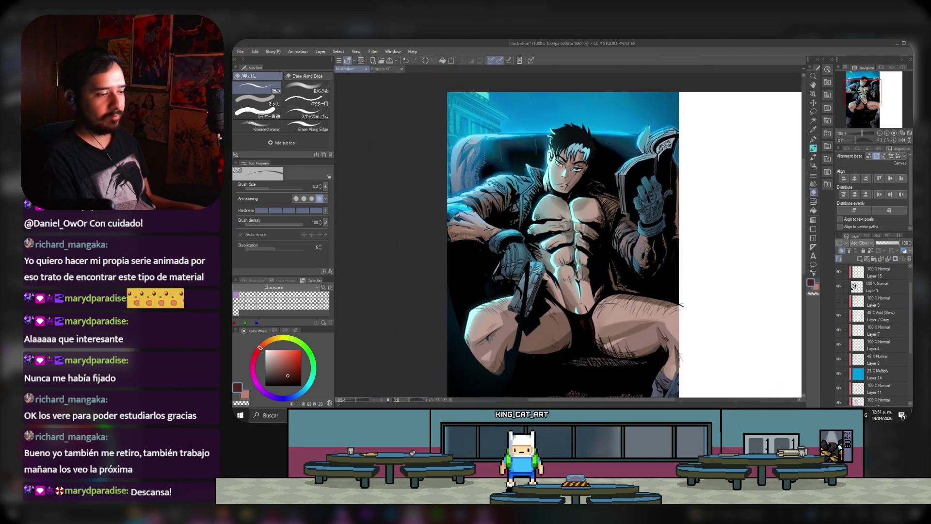
scroll(736, 279, "up", 1)
scroll(737, 278, "up", 1)
scroll(736, 279, "up", 1)
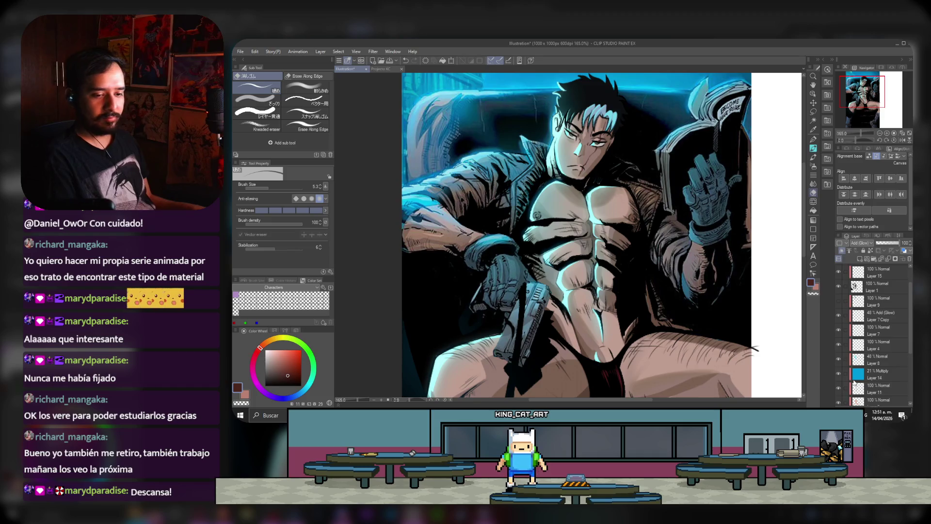
left_click(837, 374)
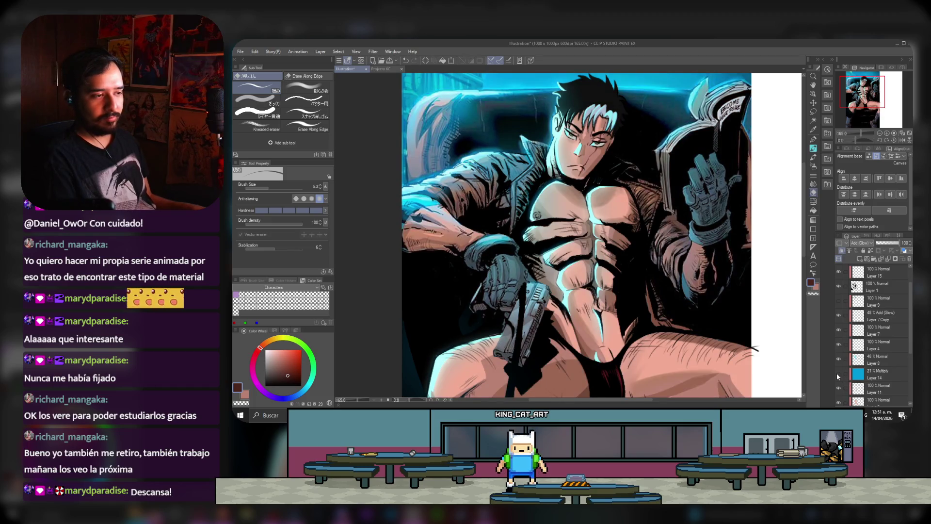
left_click(872, 389)
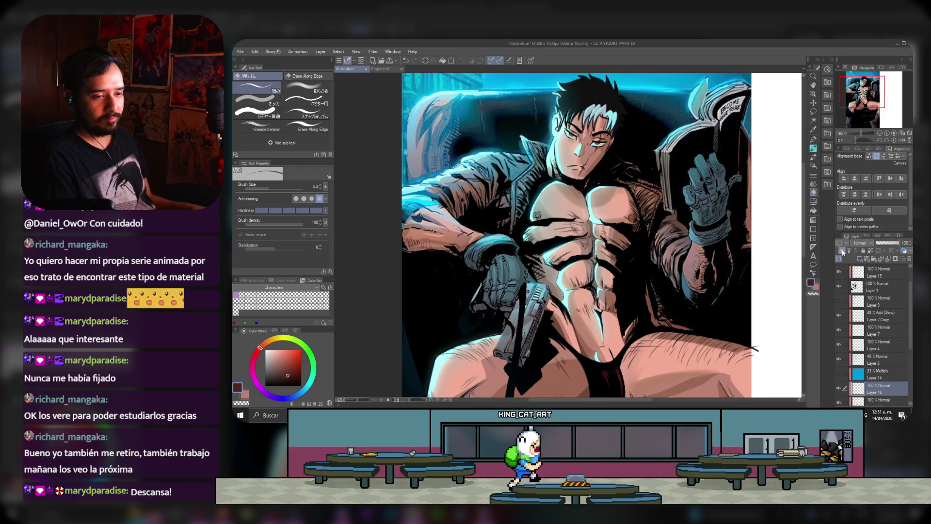
Step: Hatch fine dark strokes across the abdomen with the pen at size 4.9
key("ctrl+plus")
key("ctrl+plus")
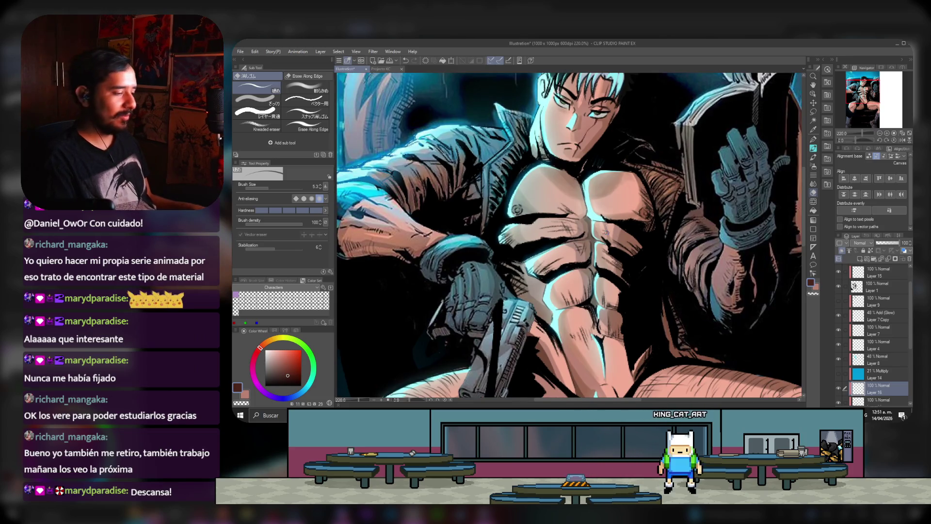
left_click(625, 318, "alt")
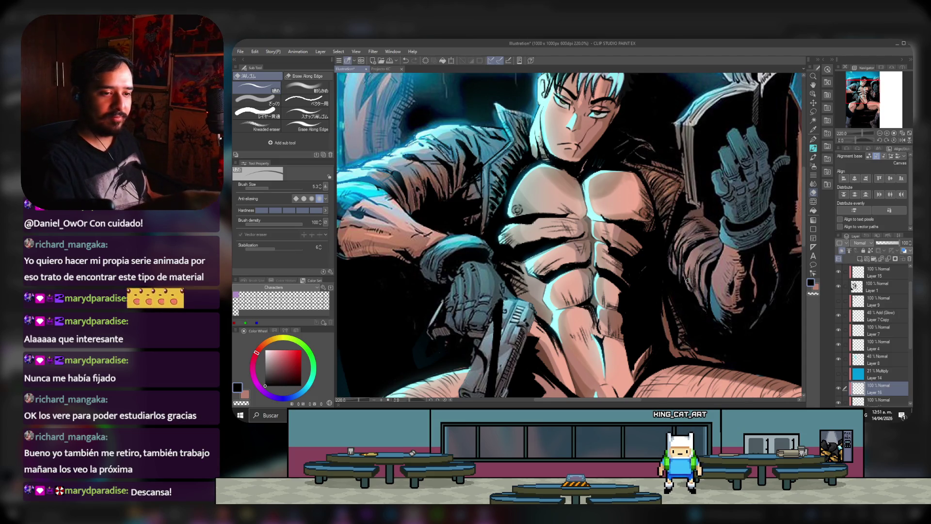
left_click(813, 141)
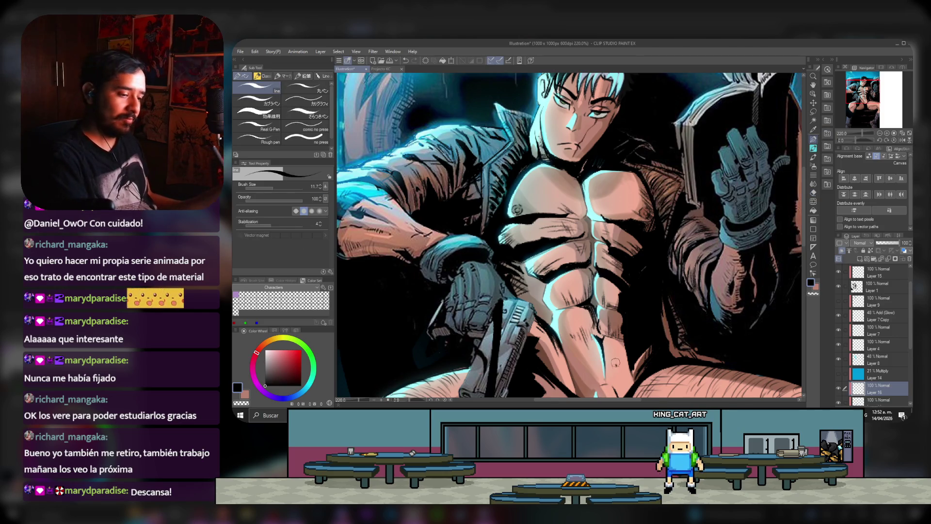
left_click_drag(611, 354, 610, 370)
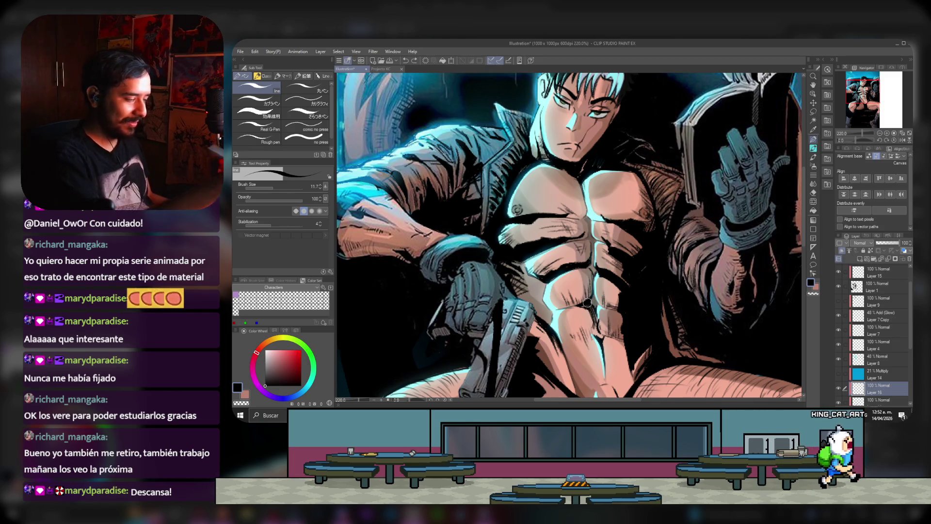
left_click_drag(272, 185, 269, 186)
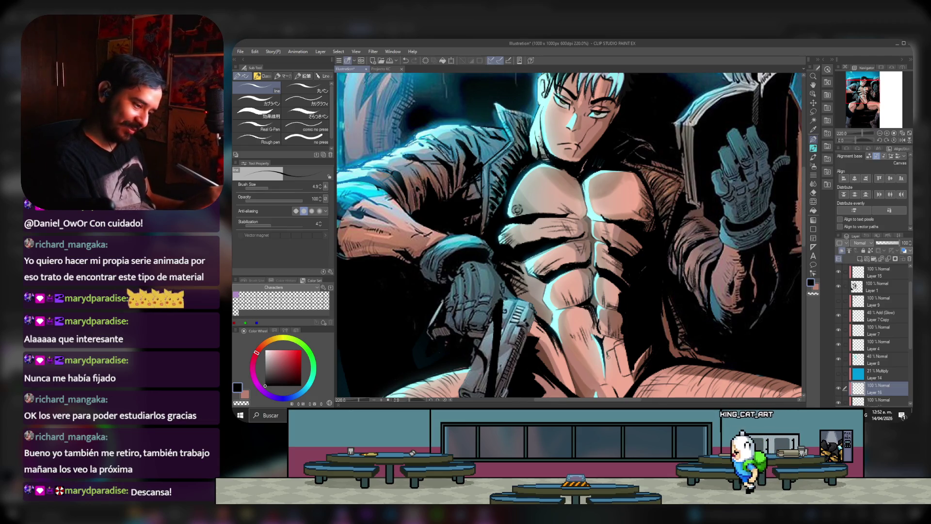
left_click_drag(609, 339, 630, 350)
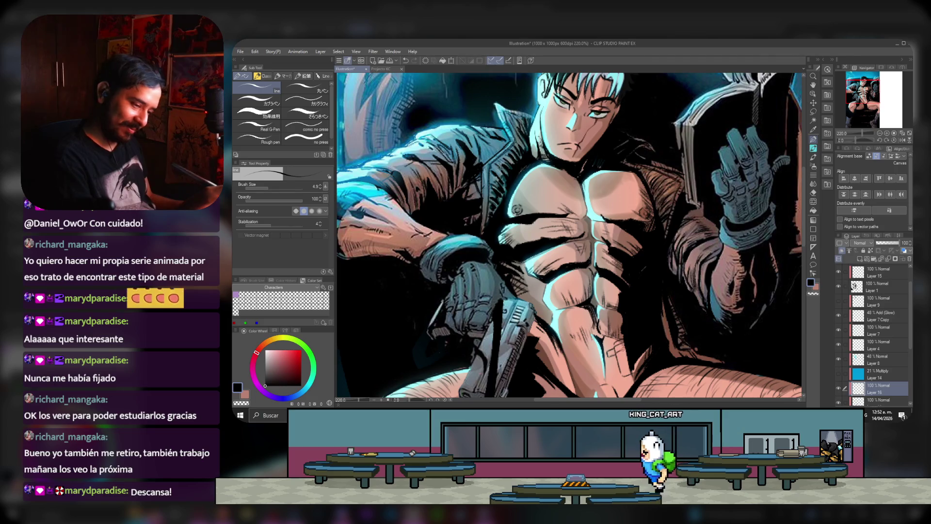
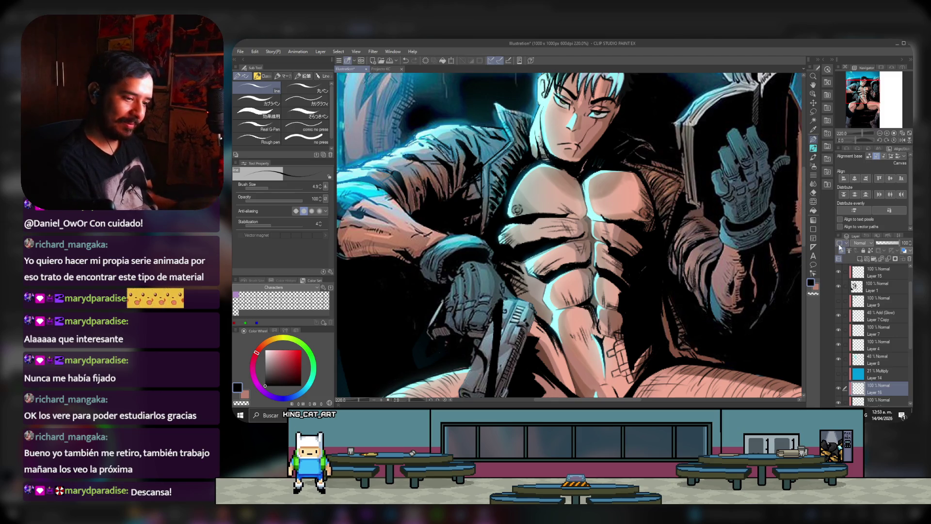
Step: Toggle between eraser and pen, then add a new empty Layer 17
key("e")
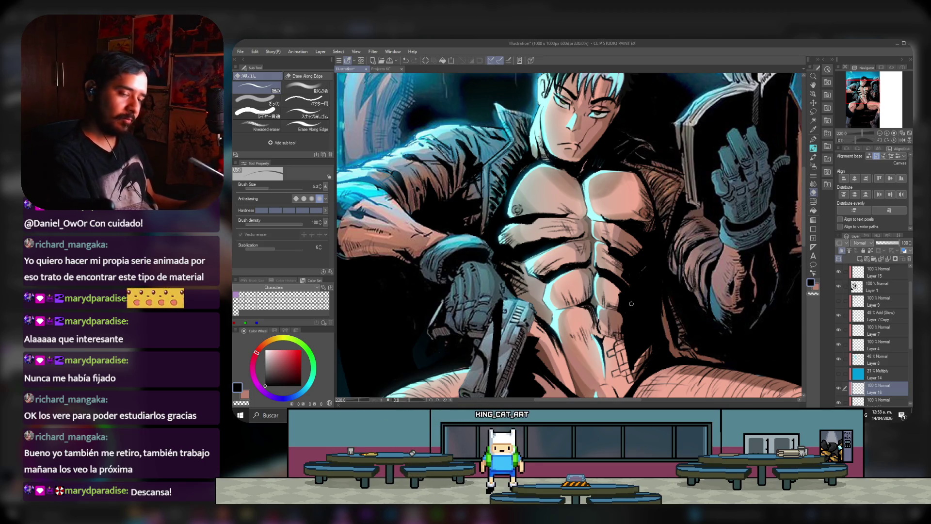
key("p")
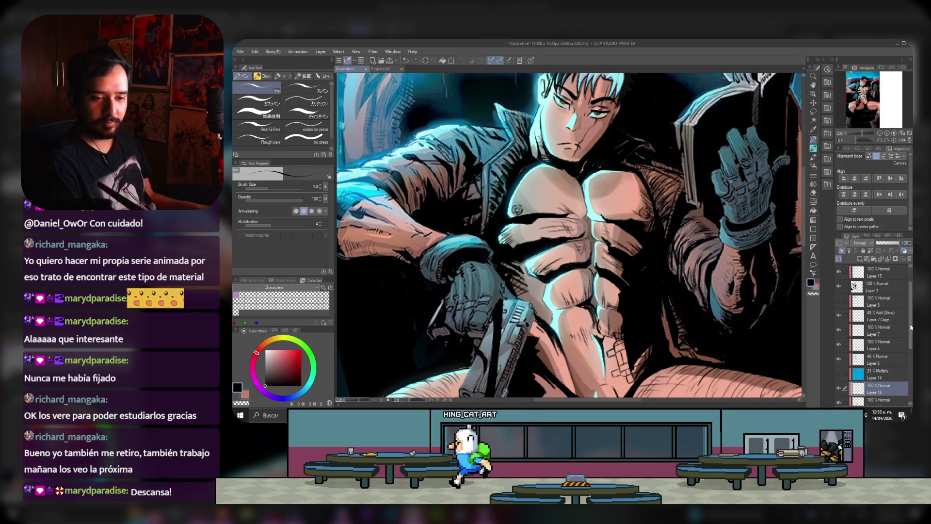
left_click_drag(910, 310, 910, 348)
key("ctrl+shift+n")
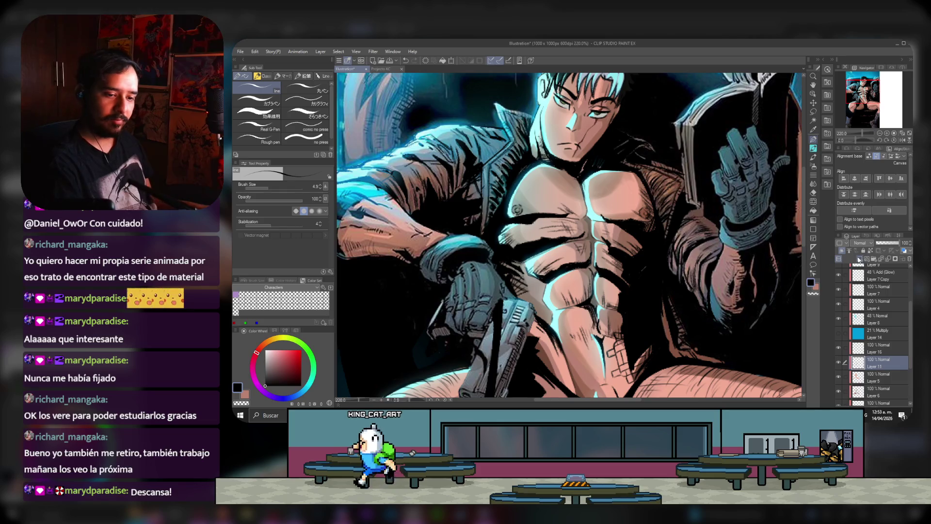
Step: Pick the 12 Hard brush at size 8.6 with a light greyish pink colour
left_click(813, 147)
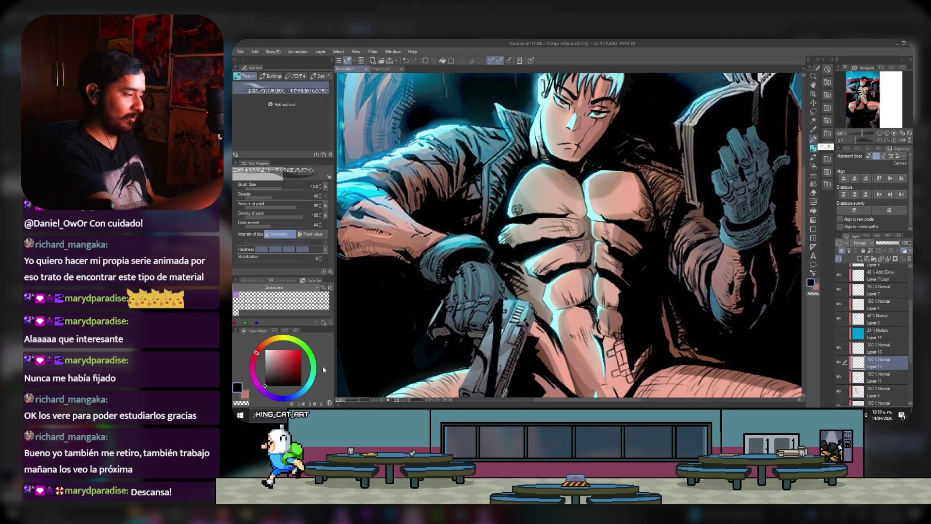
left_click(272, 363)
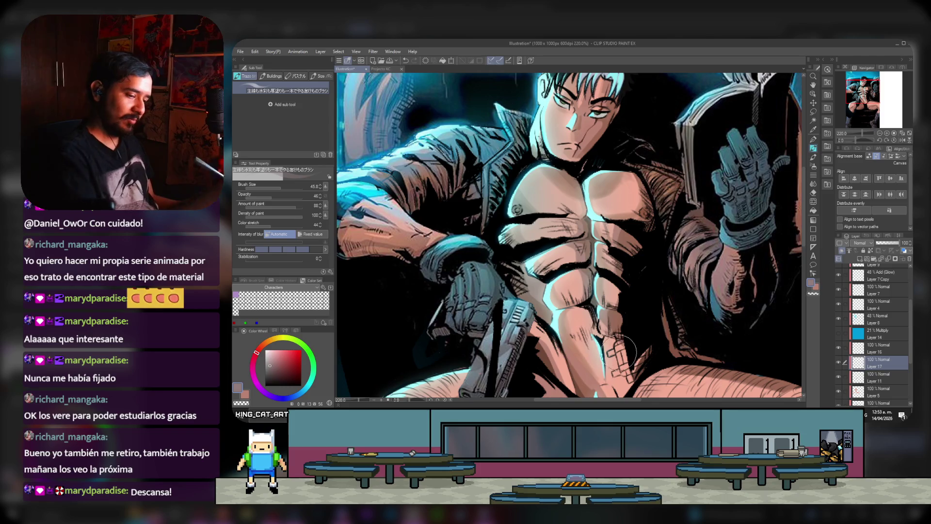
left_click_drag(279, 189, 274, 189)
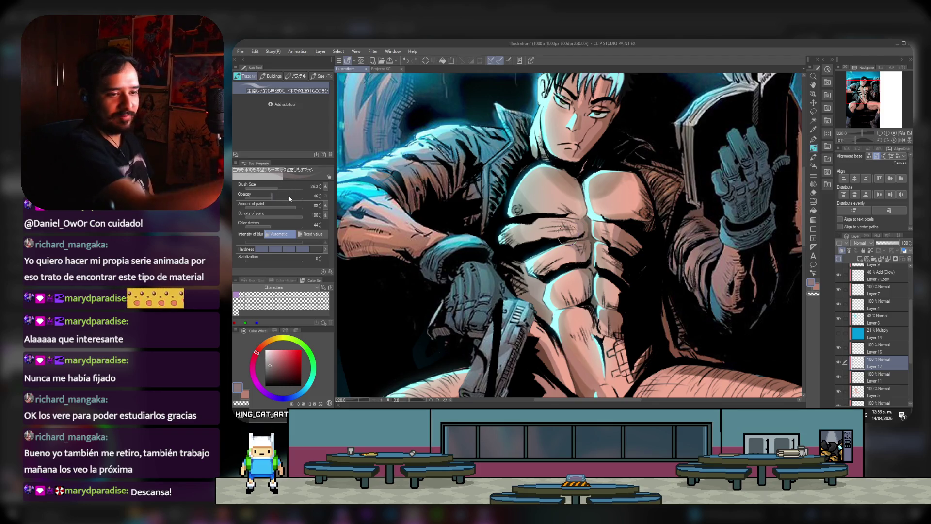
left_click(320, 76)
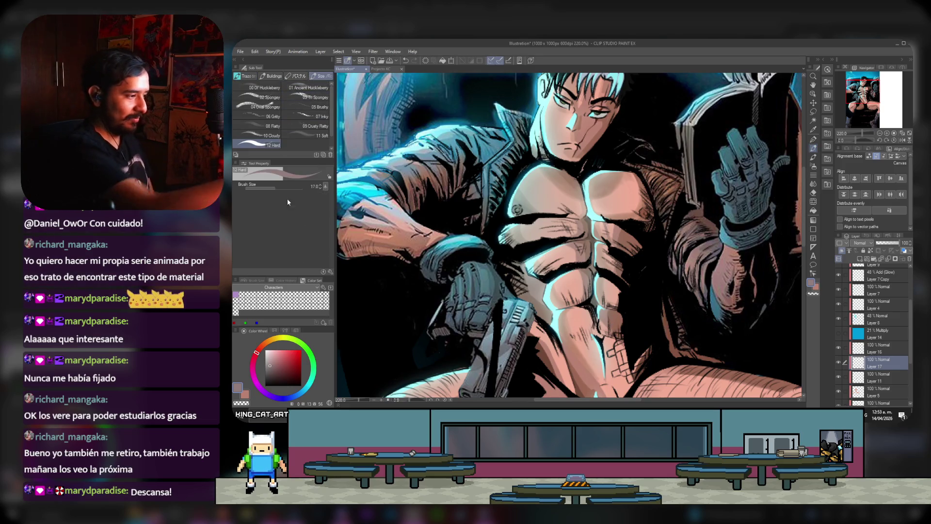
left_click_drag(274, 188, 271, 189)
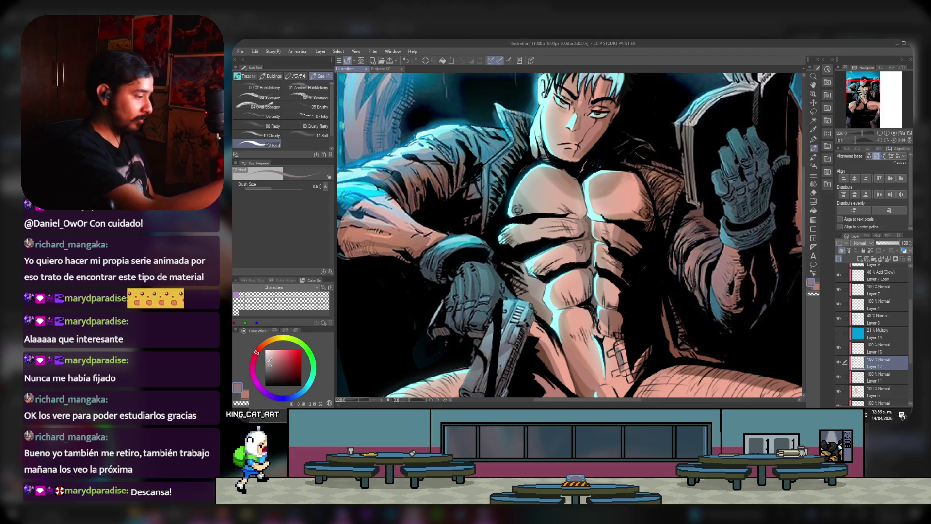
left_click(272, 363)
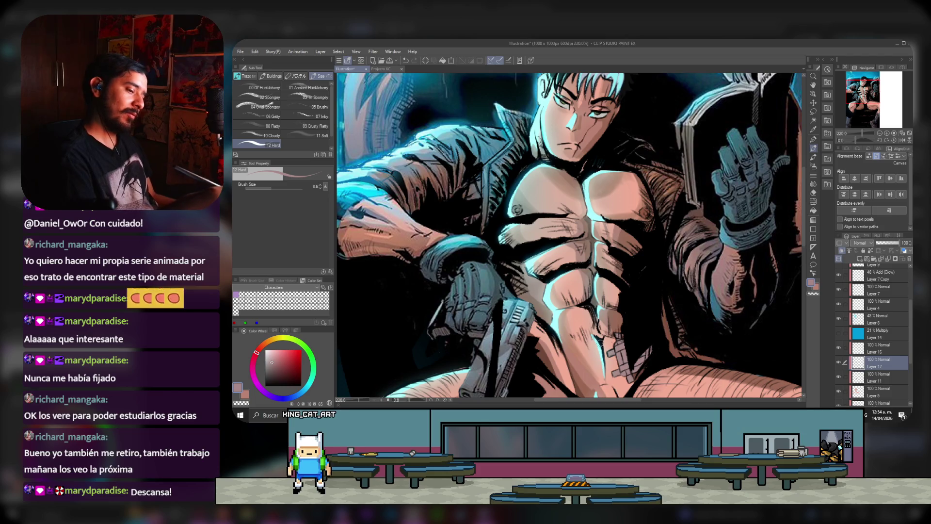
Step: Change the drawing colour to cyan on the colour wheel's hue ring
left_click(309, 383)
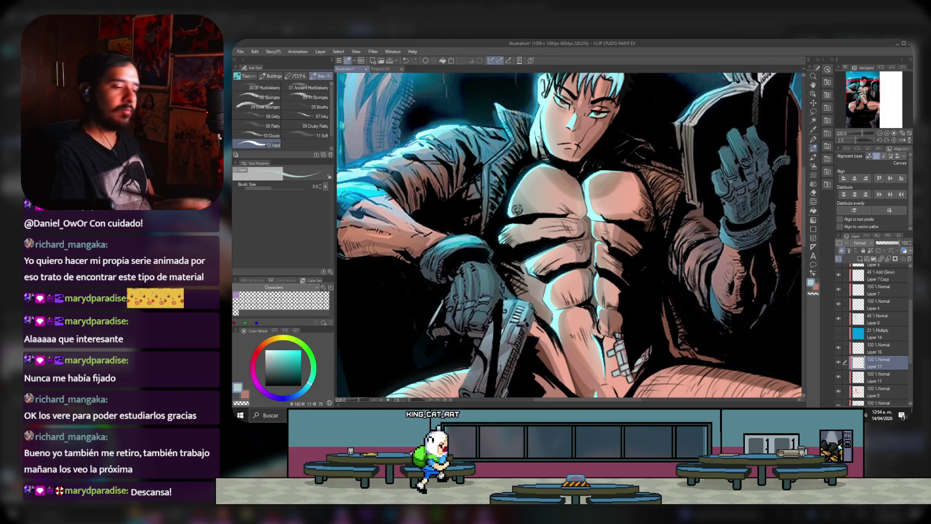
Step: Make Layer 16 the working layer and switch to the Eraser
scroll(634, 333, "down", 3)
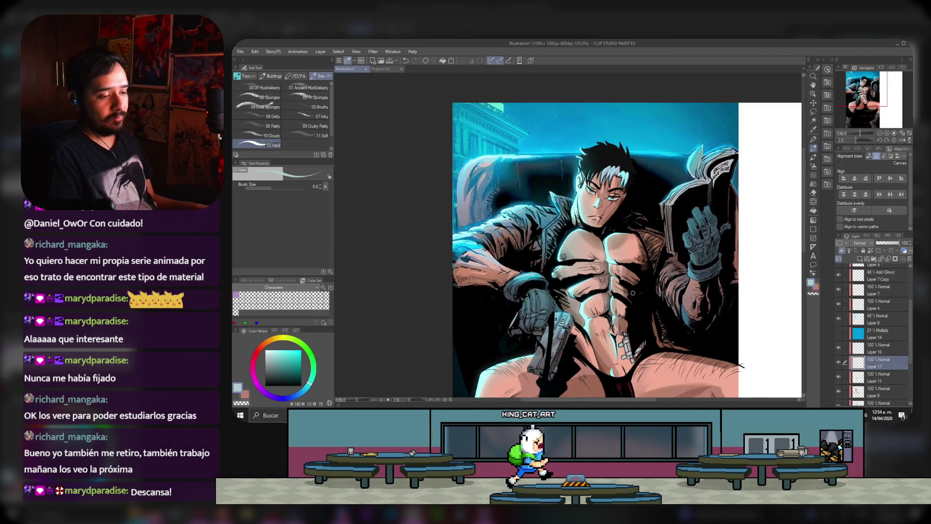
scroll(635, 333, "up", 1)
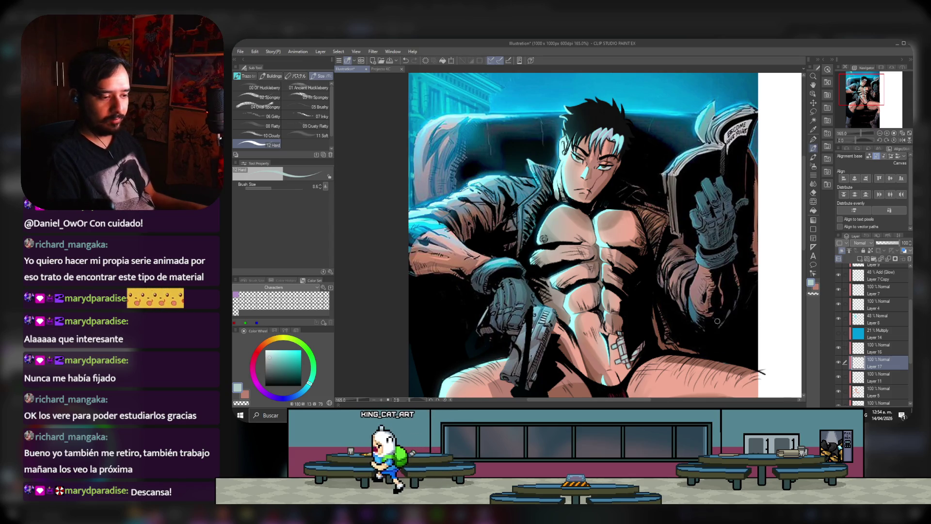
scroll(767, 322, "down", 2)
scroll(616, 326, "up", 2)
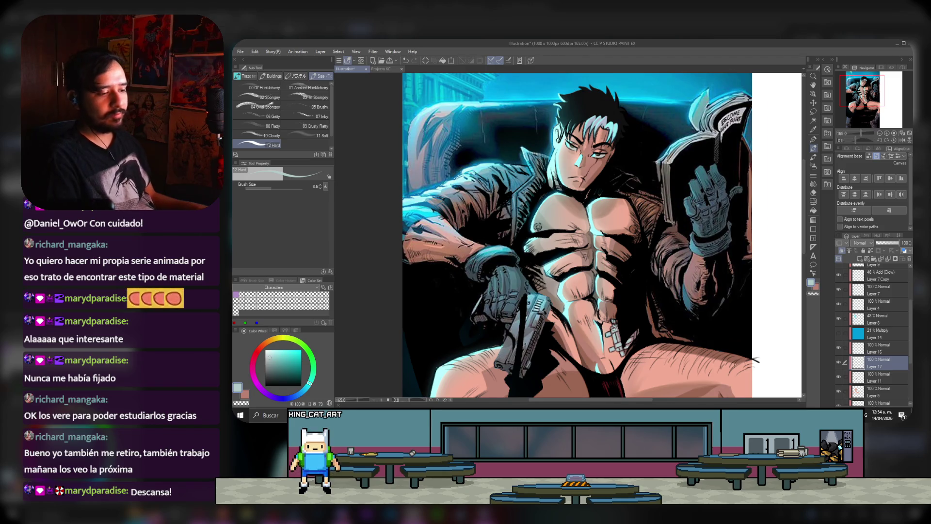
scroll(609, 345, "up", 1)
left_click(882, 348)
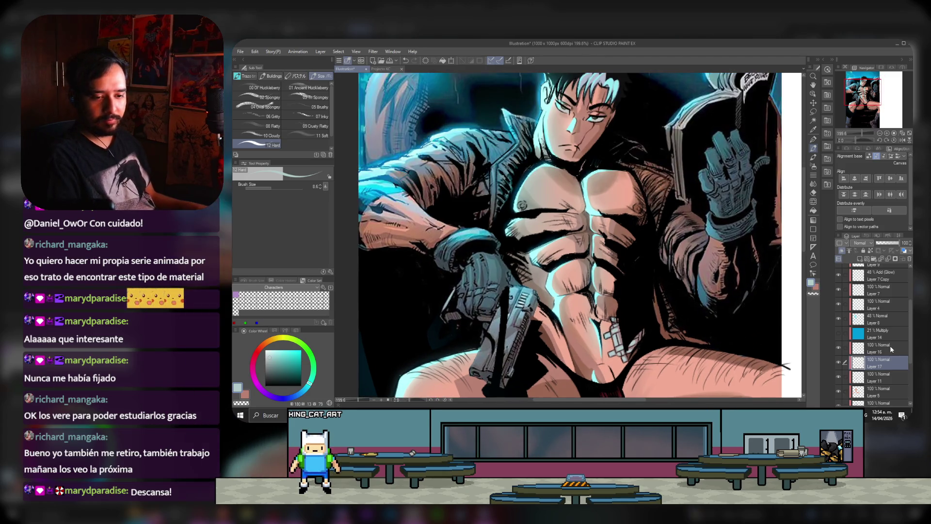
left_click(813, 193)
Step: Select Layer 17 and hide it to check the grey shading
scroll(610, 335, "up", 1)
scroll(611, 335, "up", 2)
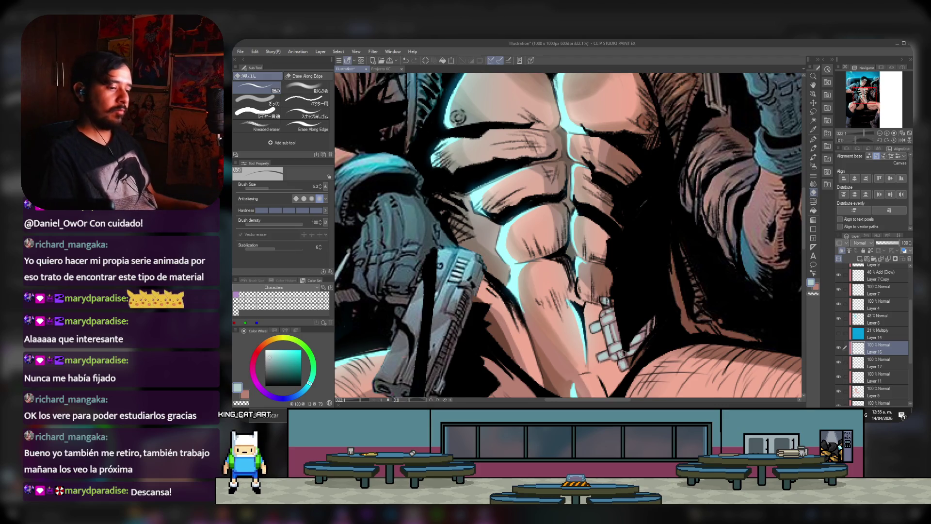
scroll(623, 353, "down", 2)
scroll(603, 264, "down", 1)
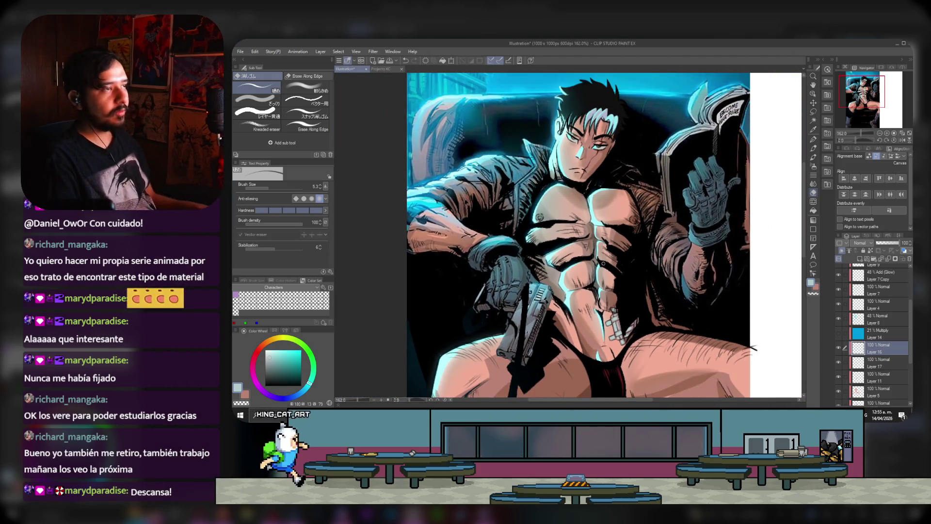
scroll(603, 263, "up", 1)
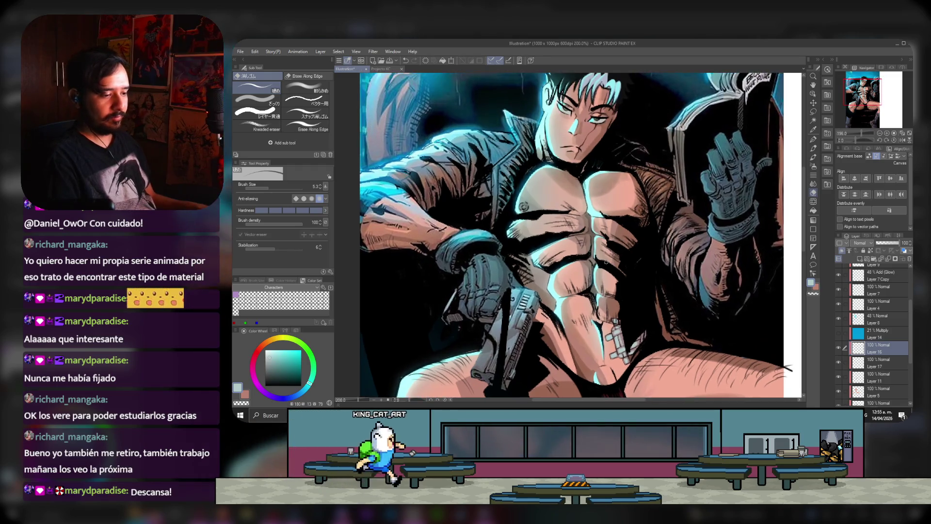
scroll(605, 262, "down", 1)
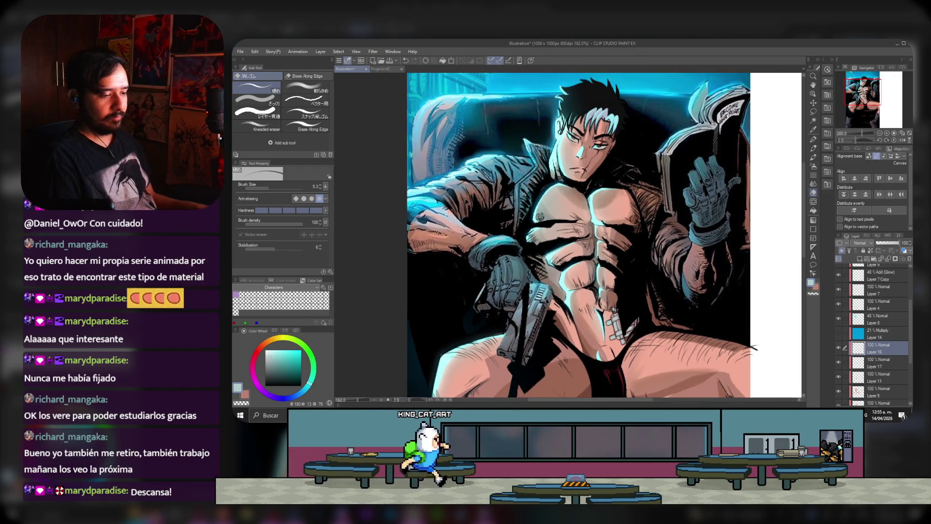
left_click(868, 362)
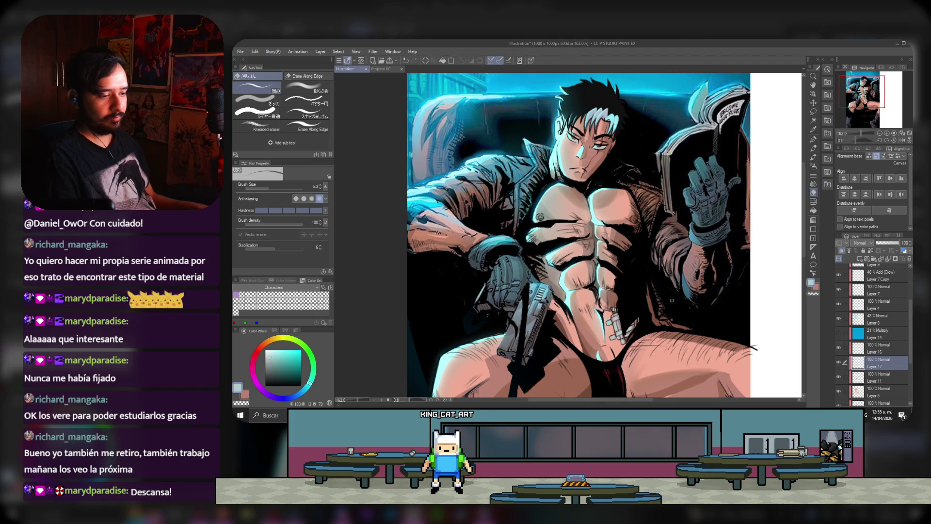
scroll(615, 286, "down", 1)
scroll(625, 184, "up", 1)
scroll(628, 180, "up", 1)
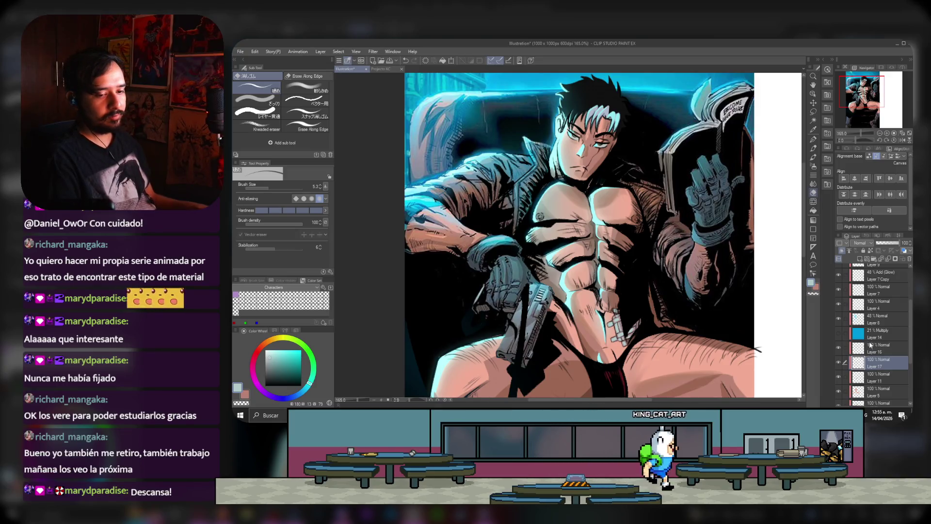
left_click(839, 362)
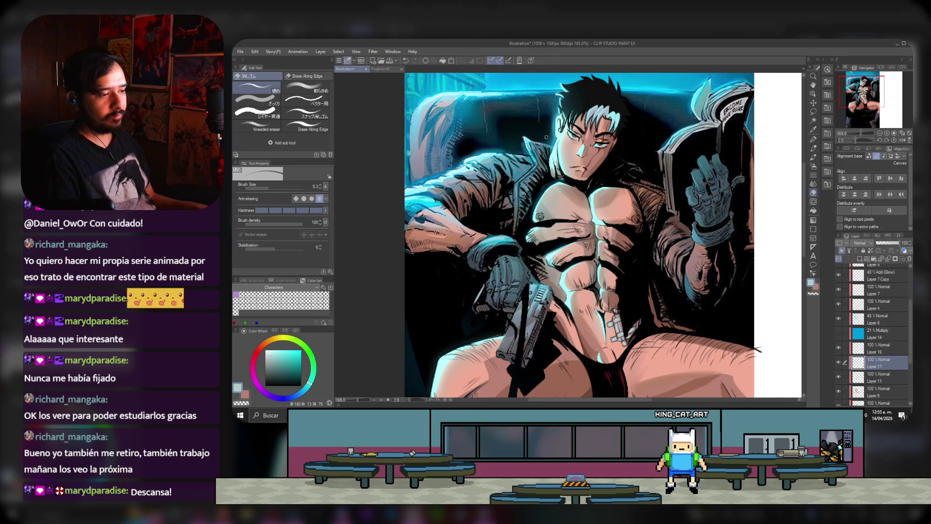
scroll(546, 137, "up", 1)
Step: Switch to the pen and set the drawing colour to a dark red
key("p")
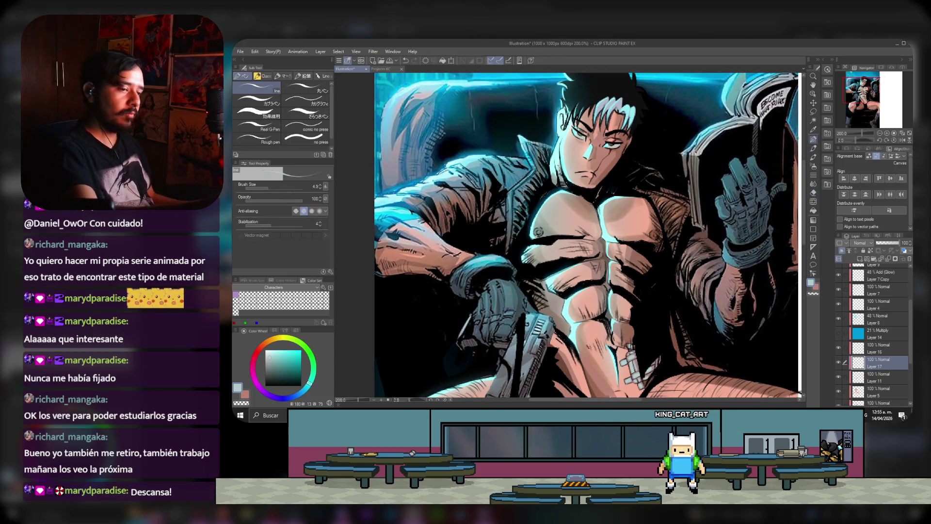
left_click(281, 362)
left_click(278, 365)
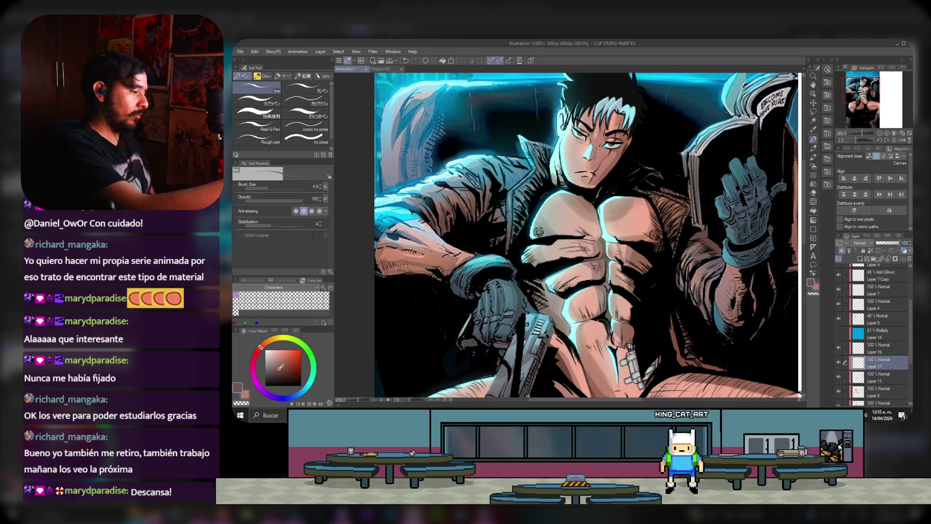
left_click(279, 369)
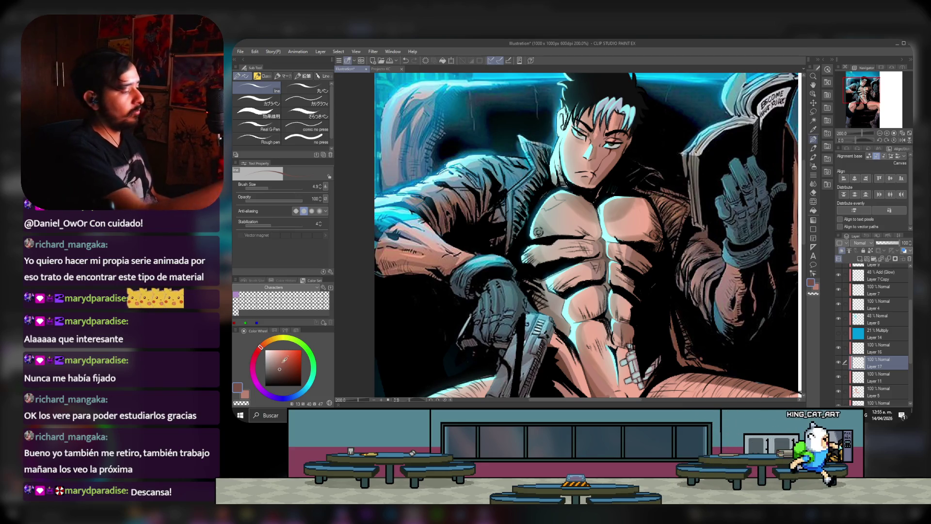
left_click(257, 351)
left_click(281, 369)
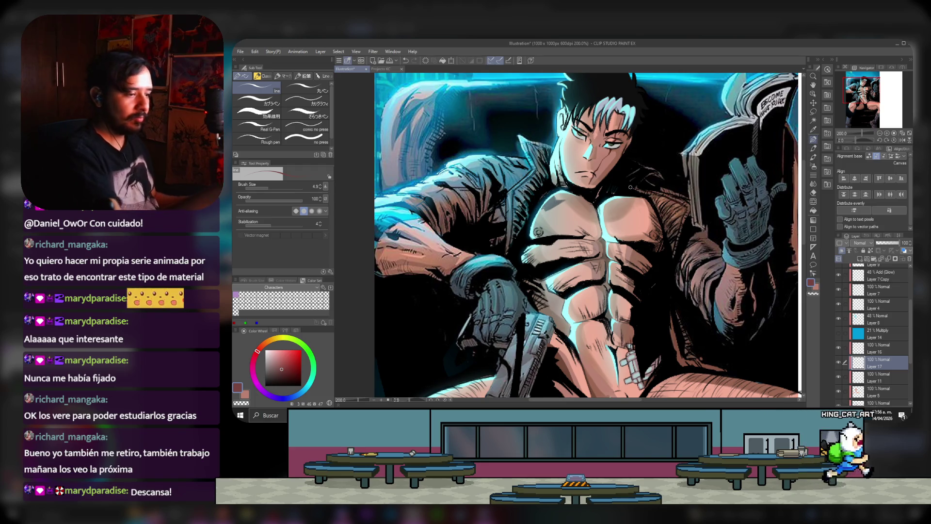
Step: Briefly try the Brush tool, select Layer 16, and return to the pen
key("b")
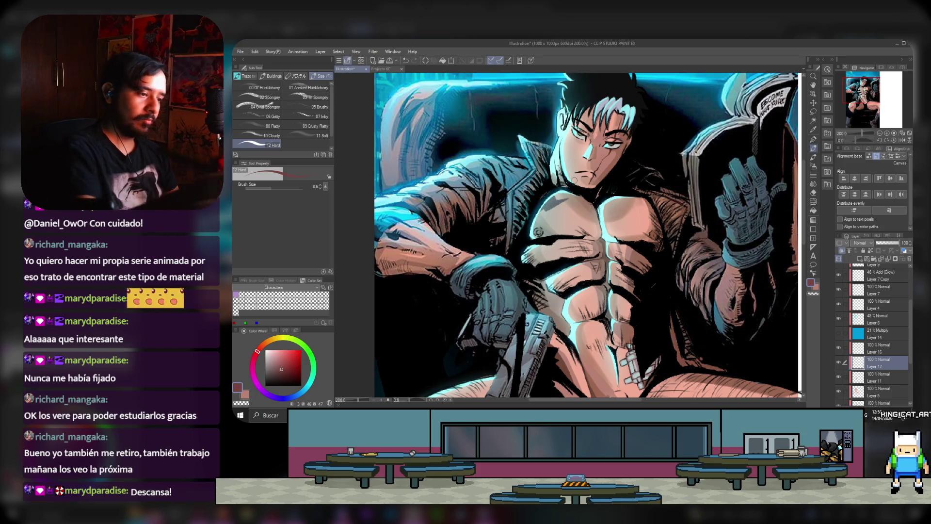
left_click(880, 348)
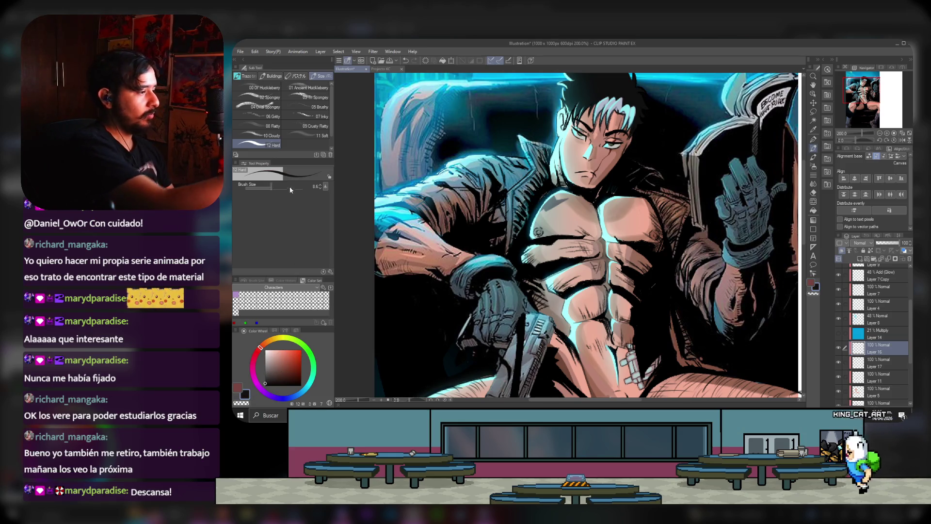
left_click(814, 139)
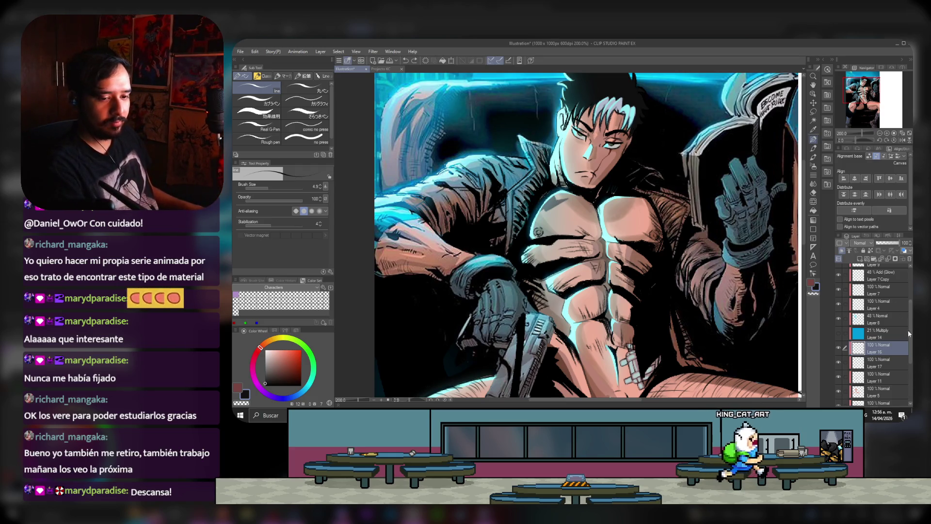
Step: Add a new Layer 18 at the top and lower its opacity to 55%
scroll(892, 291, "up", 3)
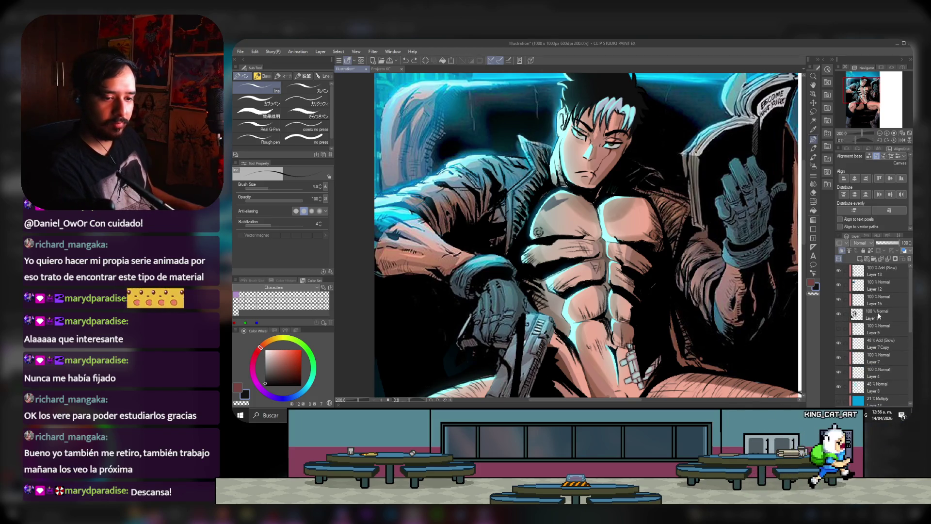
left_click(879, 315)
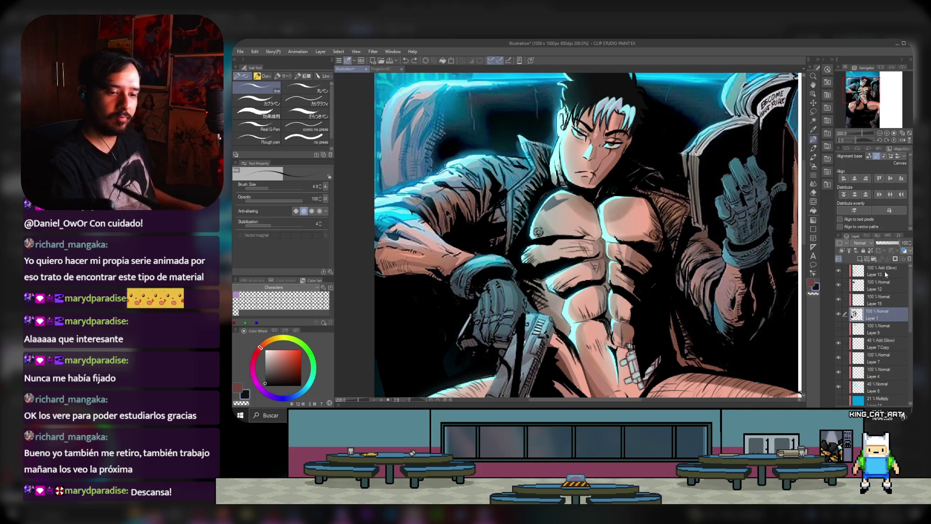
key("ctrl+shift+n")
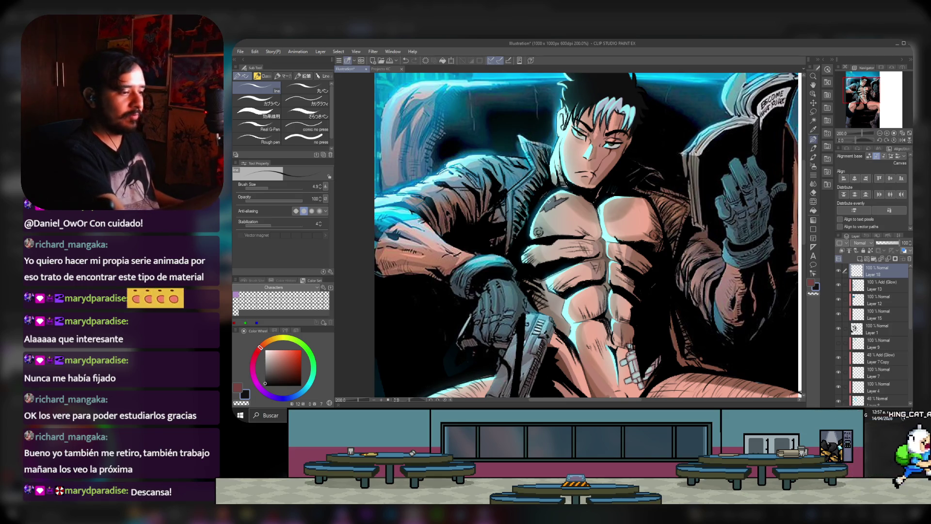
mouse_move(900, 243)
left_mouse_down()
mouse_move(889, 243)
mouse_move(901, 243)
left_mouse_up()
left_click(860, 243)
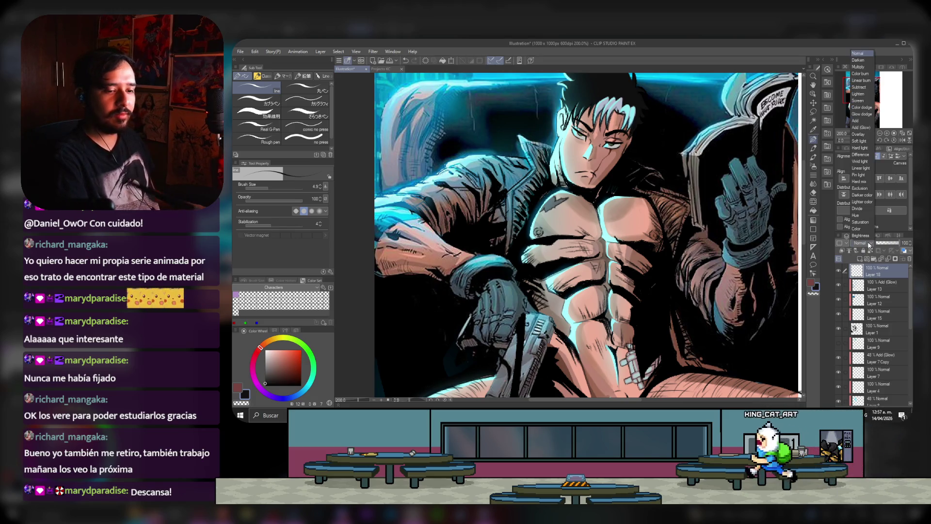
key("Escape")
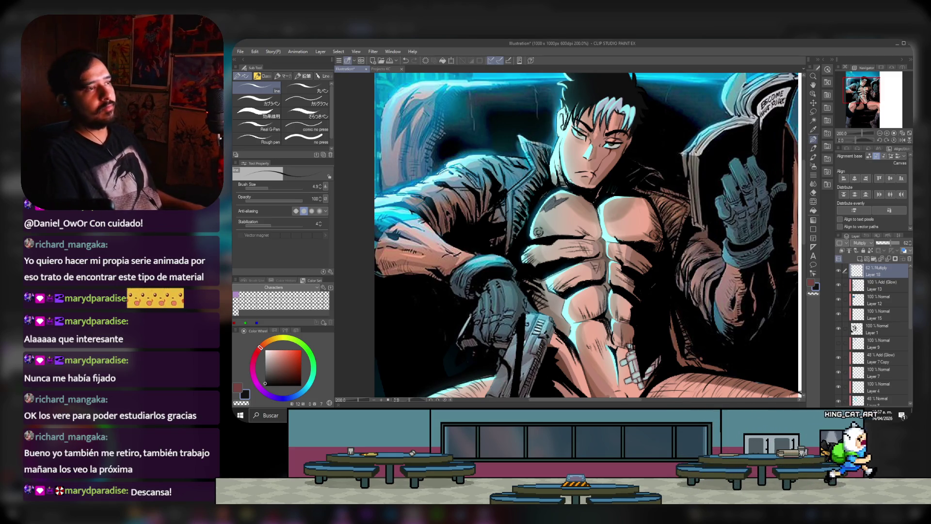
Step: Lasso the chest area, then duplicate the Layer 17 shading layer
scroll(870, 348, "down", 2)
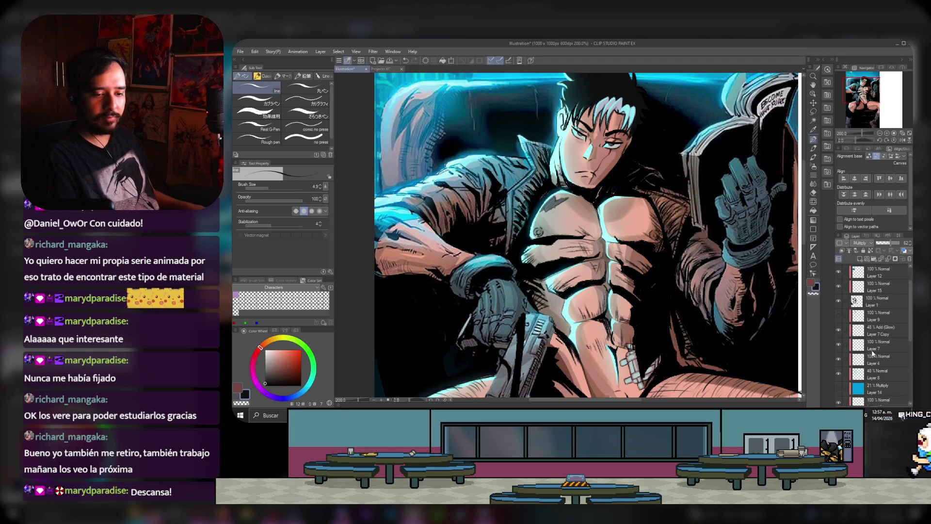
scroll(842, 374, "down", 1)
scroll(839, 372, "down", 2)
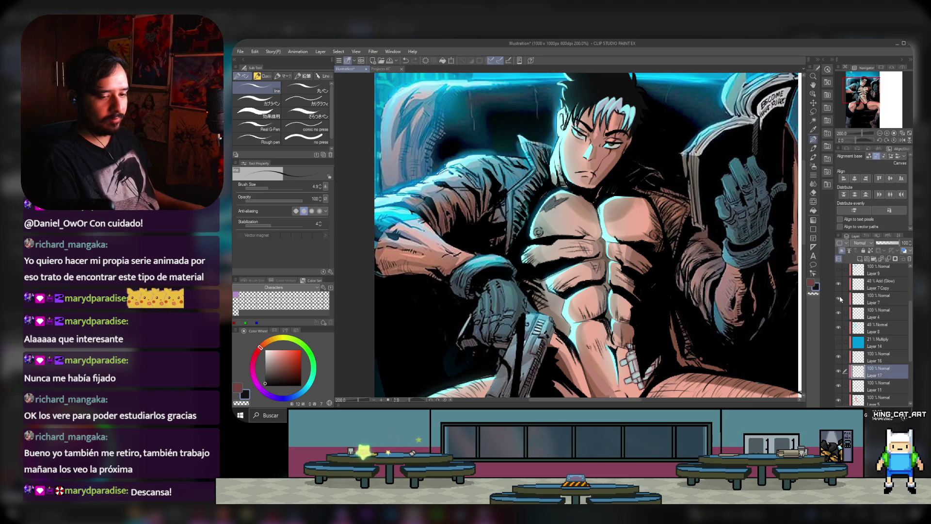
left_click(813, 112)
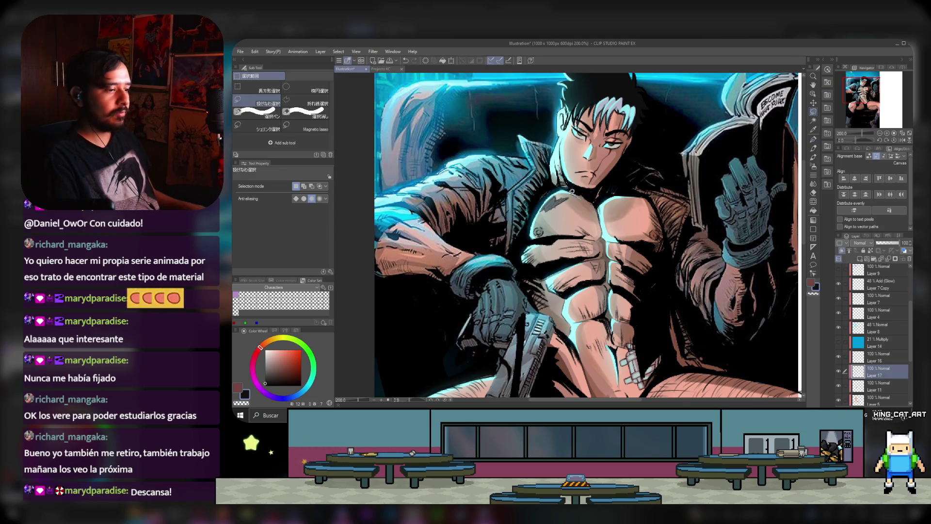
left_click_drag(574, 212, 577, 203)
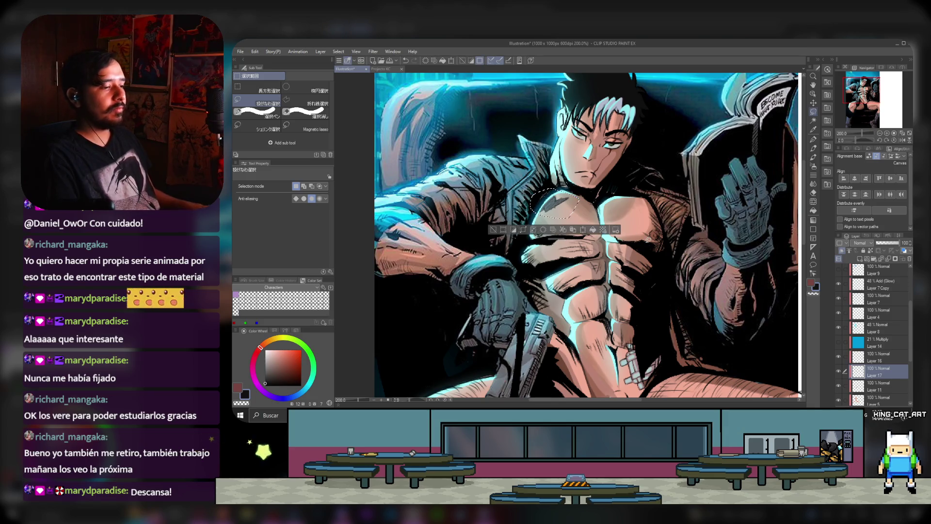
key("ctrl+d")
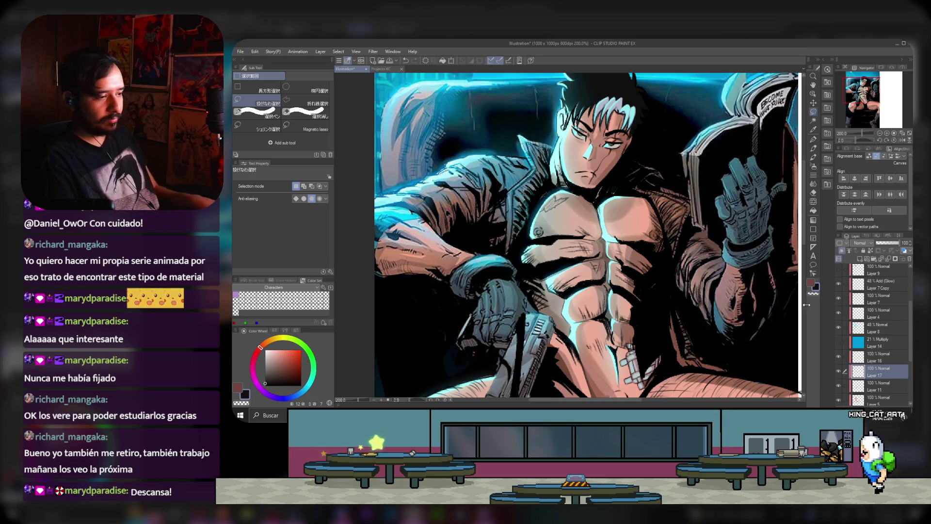
left_click(890, 339)
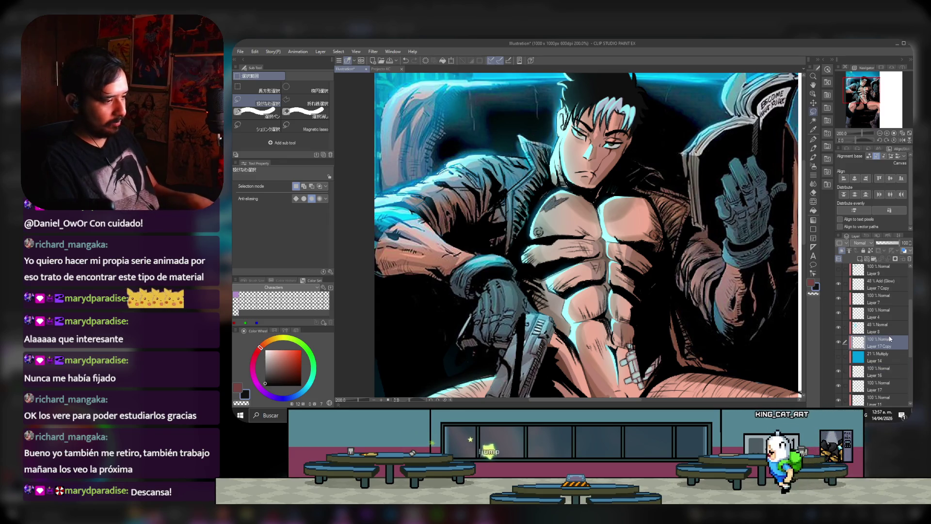
key("ctrl+z")
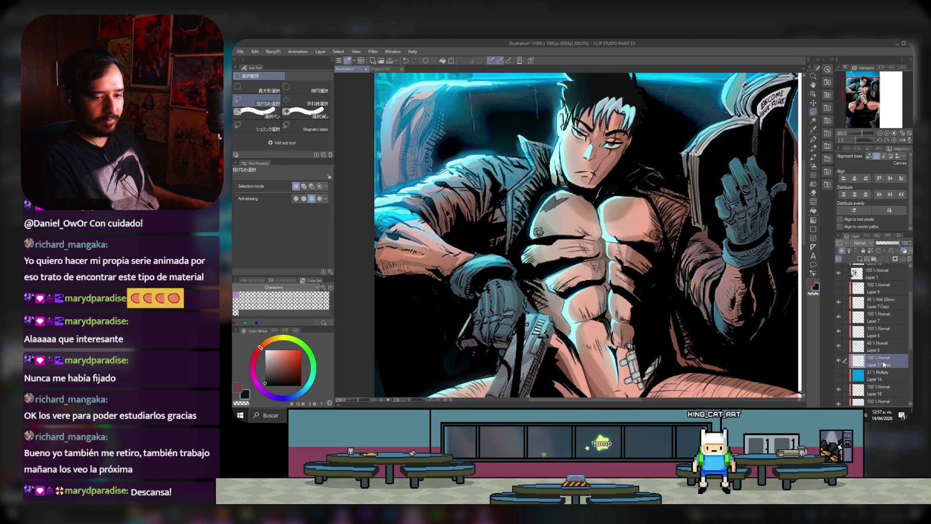
Step: Move Layer 17 Copy below Layer 9 and set it to Multiply at 56% opacity
left_click_drag(875, 361, 872, 301)
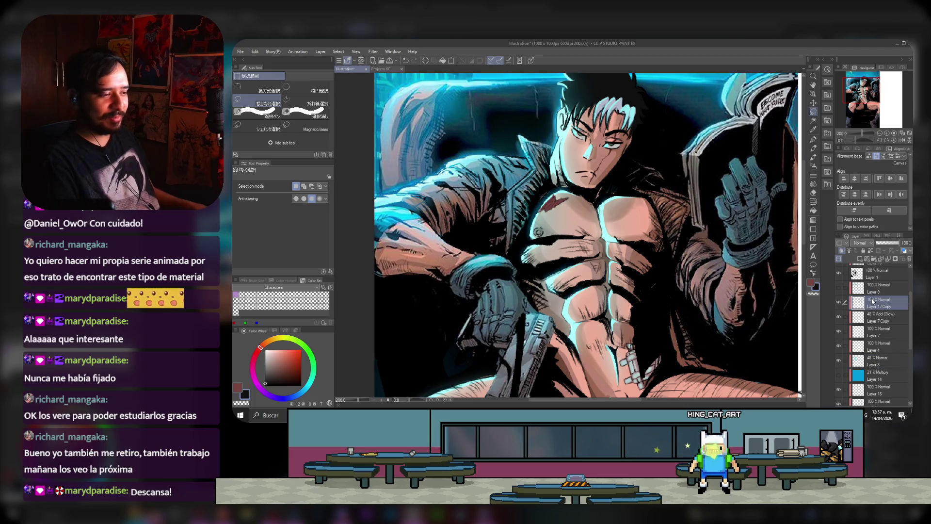
left_click(860, 243)
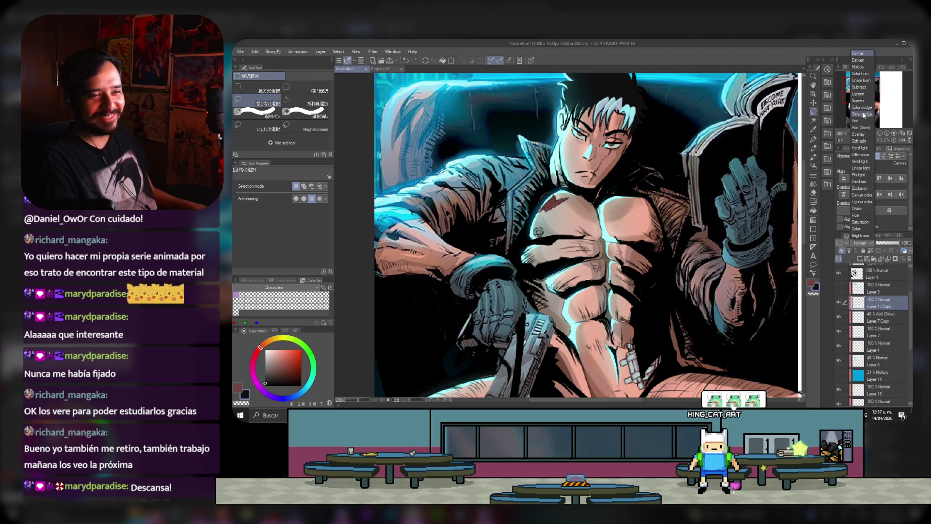
left_click(862, 66)
left_click(891, 243)
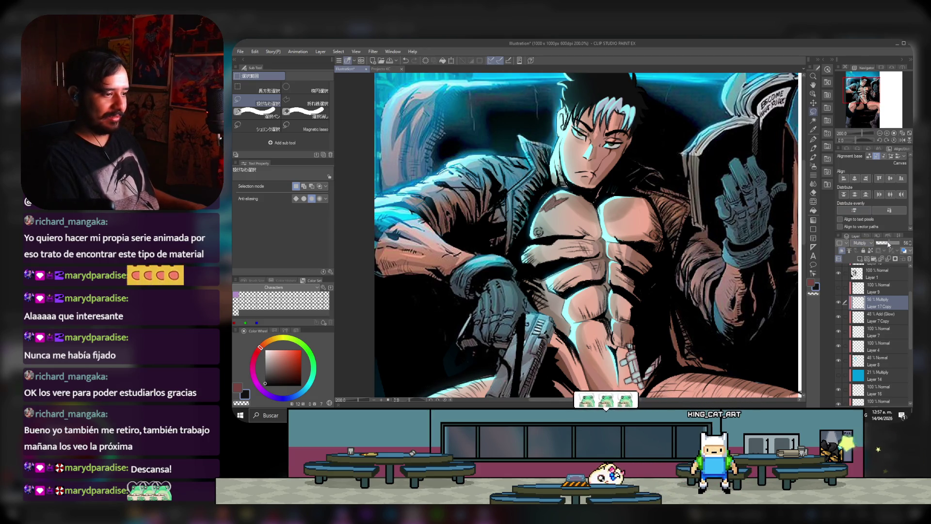
Step: Move Layer 18 down between Layer 1 and Layer 9
scroll(854, 338, "up", 1)
scroll(855, 338, "up", 2)
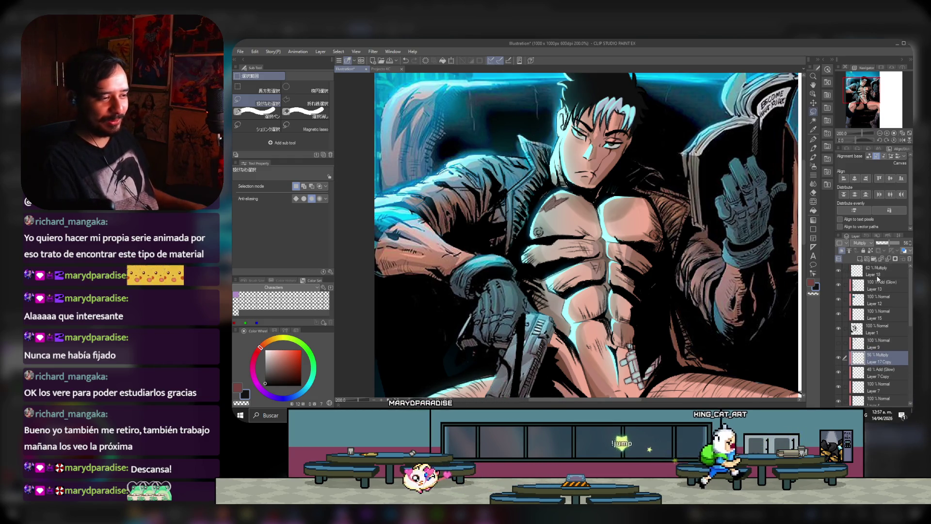
left_click_drag(873, 272, 885, 343)
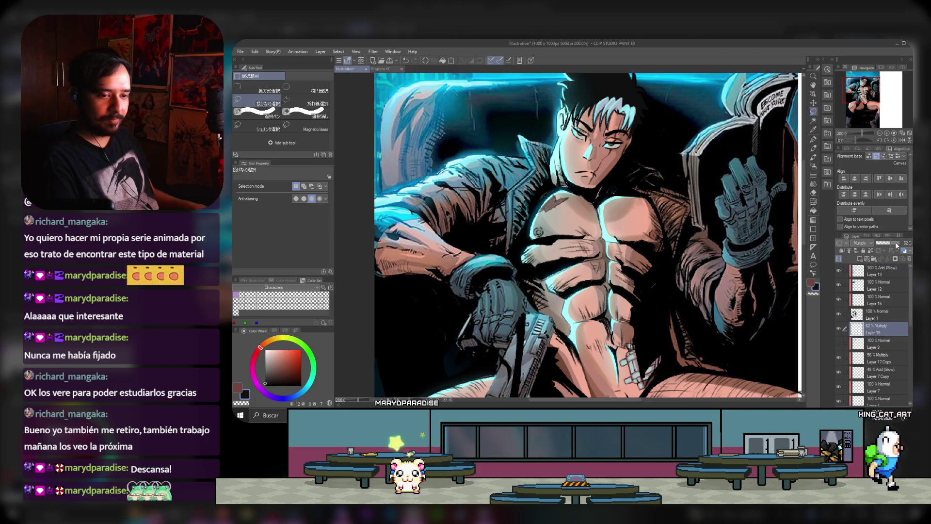
scroll(542, 194, "down", 3)
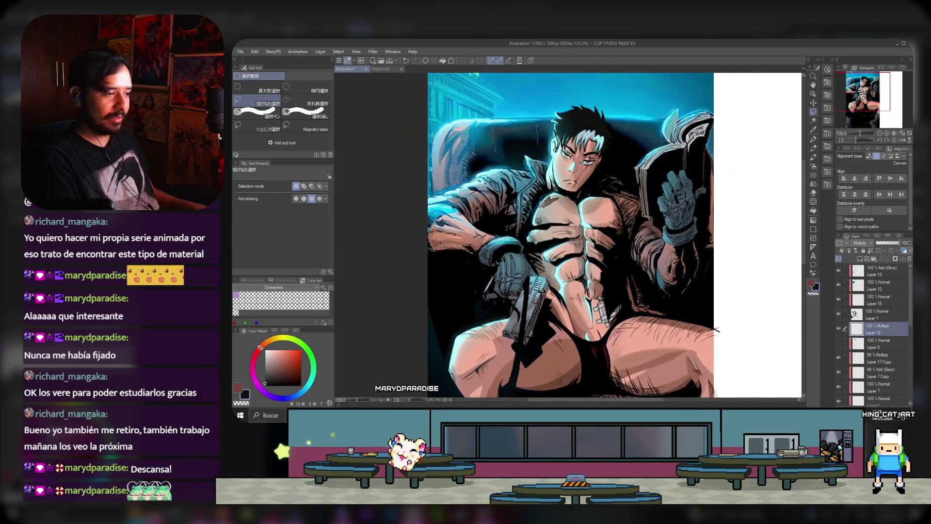
scroll(592, 278, "down", 2)
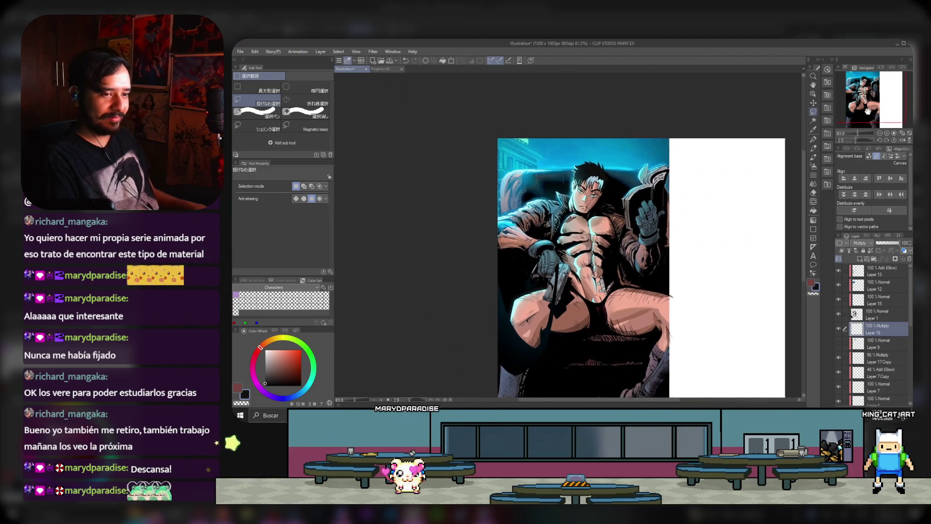
left_click_drag(866, 111, 861, 124)
scroll(601, 146, "up", 1)
scroll(600, 145, "up", 1)
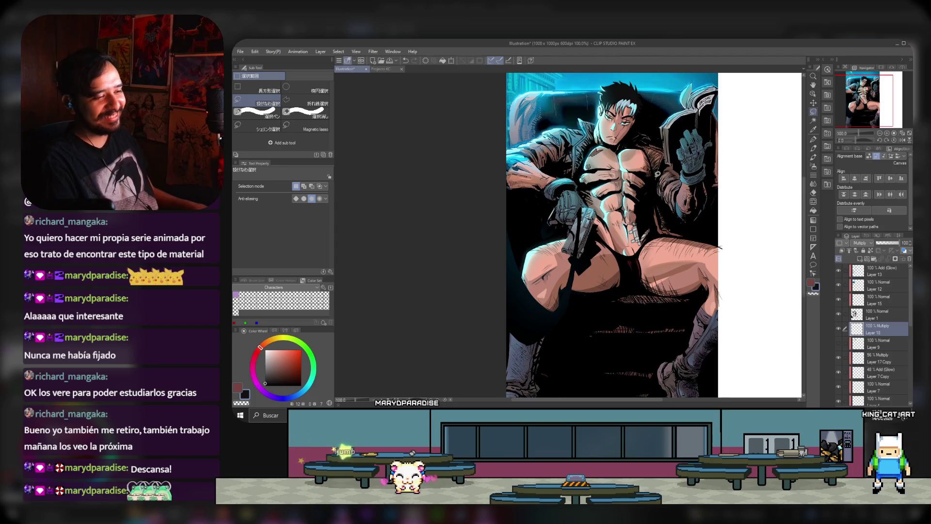
scroll(598, 144, "up", 1)
scroll(597, 145, "up", 2)
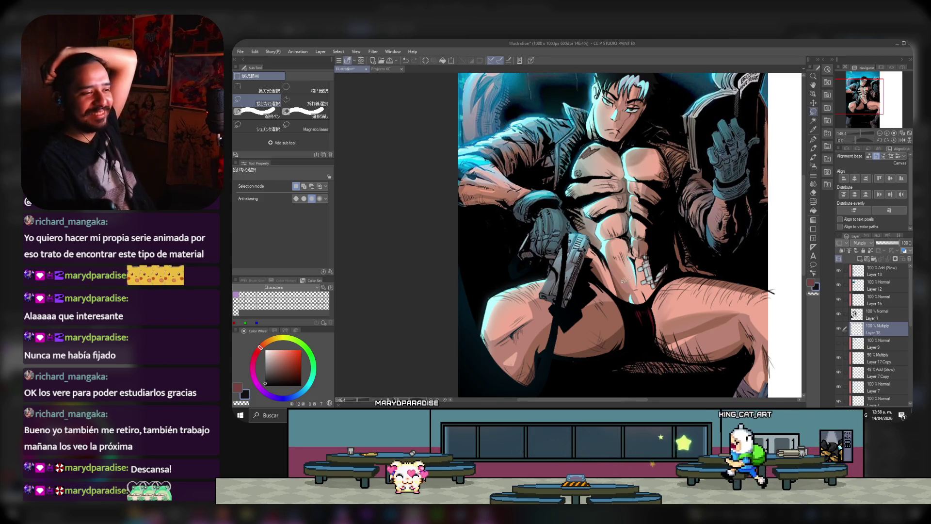
scroll(606, 262, "down", 3)
left_click_drag(862, 81, 866, 83)
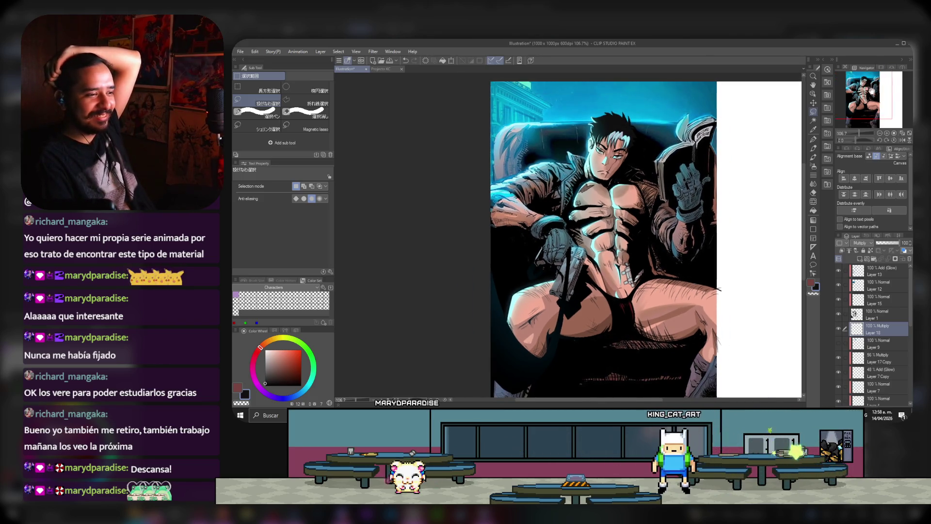
scroll(582, 126, "down", 1)
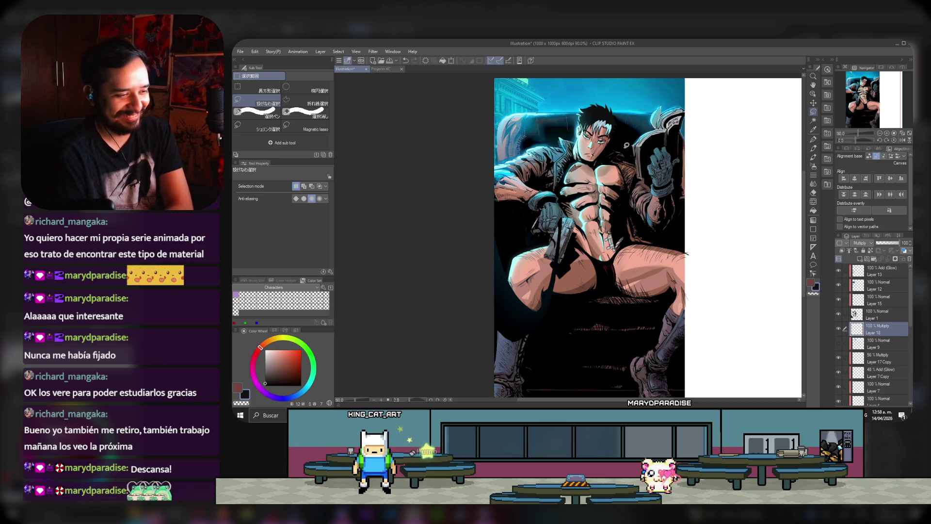
scroll(625, 151, "up", 1)
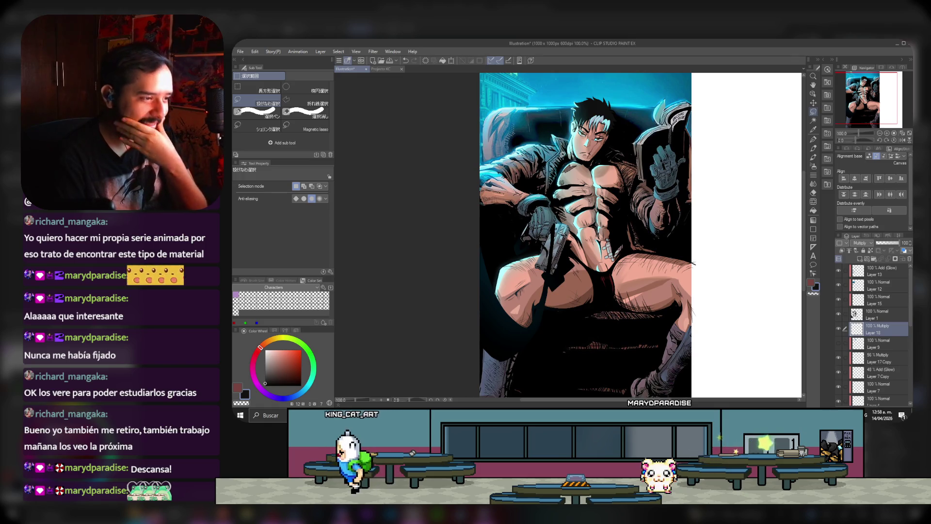
scroll(591, 191, "down", 3)
scroll(549, 91, "up", 3)
scroll(549, 91, "up", 2)
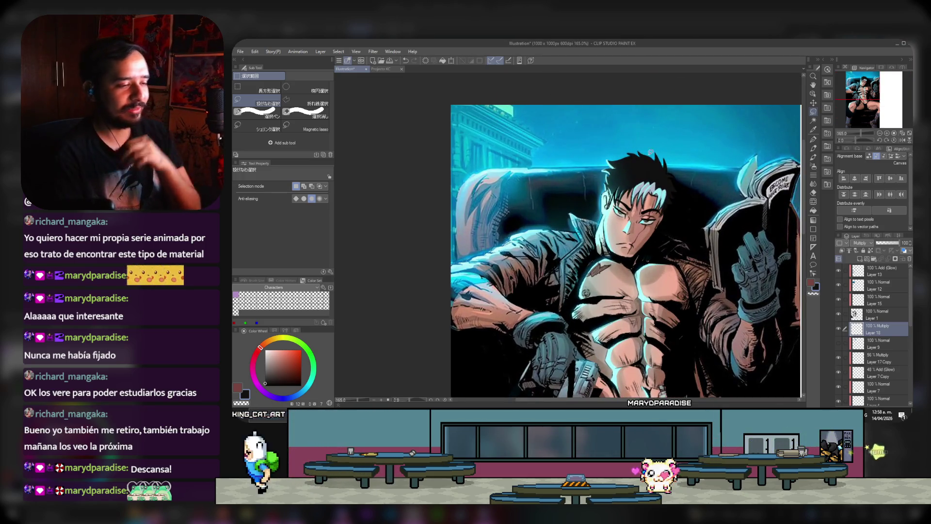
Step: Select the layers from Layer 13 down to Layer 3 and group them into Folder 1
scroll(860, 296, "down", 3)
scroll(862, 313, "down", 3)
scroll(868, 317, "up", 3)
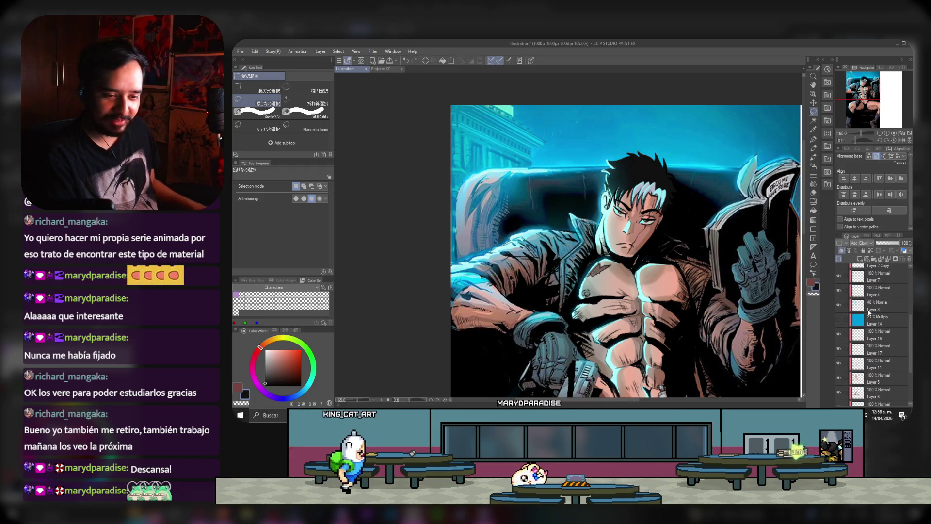
scroll(886, 355, "up", 1)
scroll(886, 350, "up", 1)
scroll(886, 348, "up", 1)
scroll(886, 348, "up", 2)
scroll(879, 325, "up", 3)
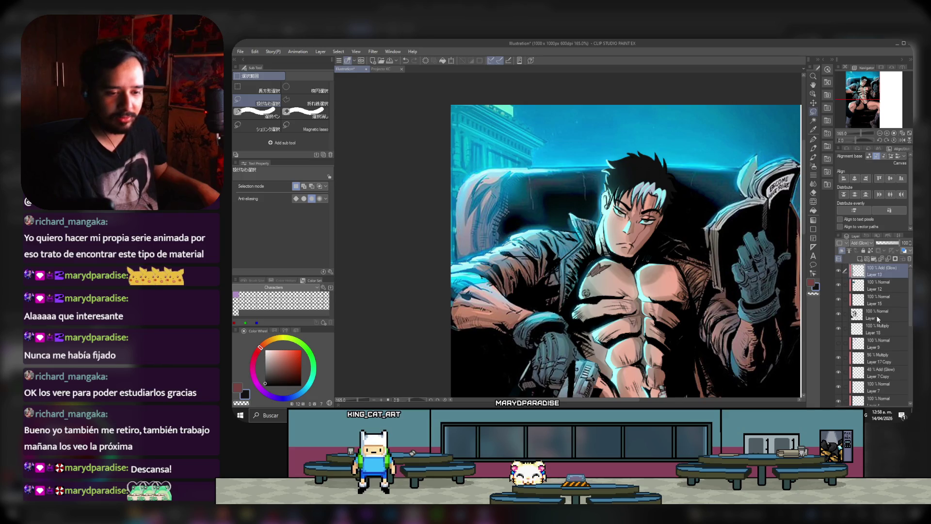
scroll(879, 318, "down", 5)
scroll(881, 316, "down", 5)
scroll(884, 315, "down", 5)
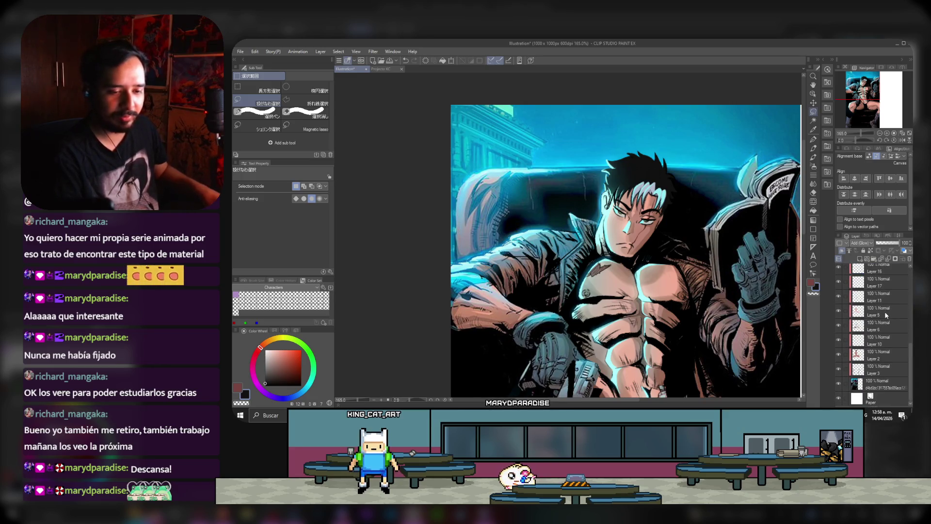
left_click(888, 373, "shift")
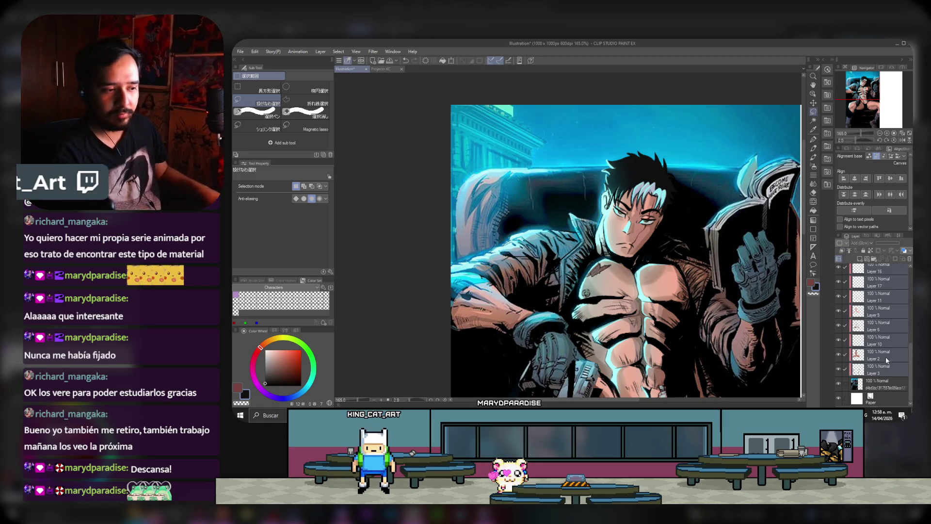
left_click(886, 369)
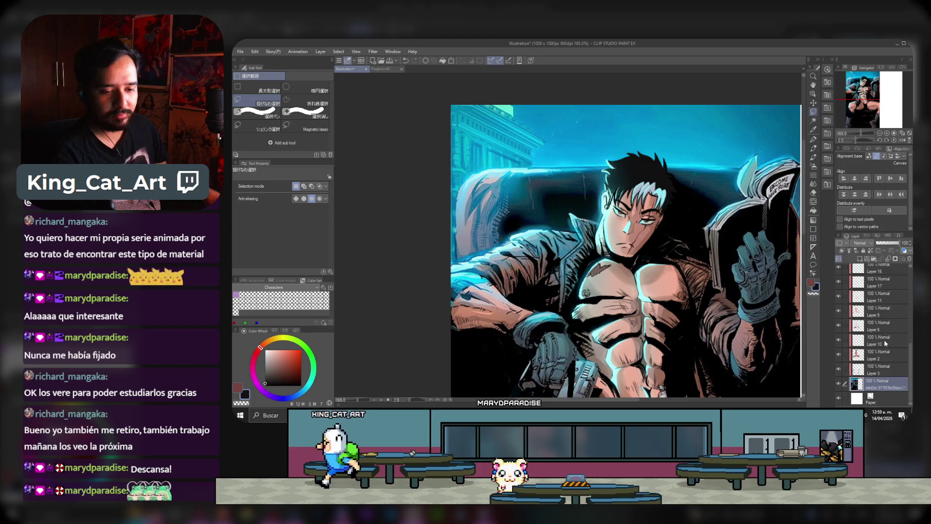
scroll(878, 335, "up", 5)
scroll(873, 281, "up", 2)
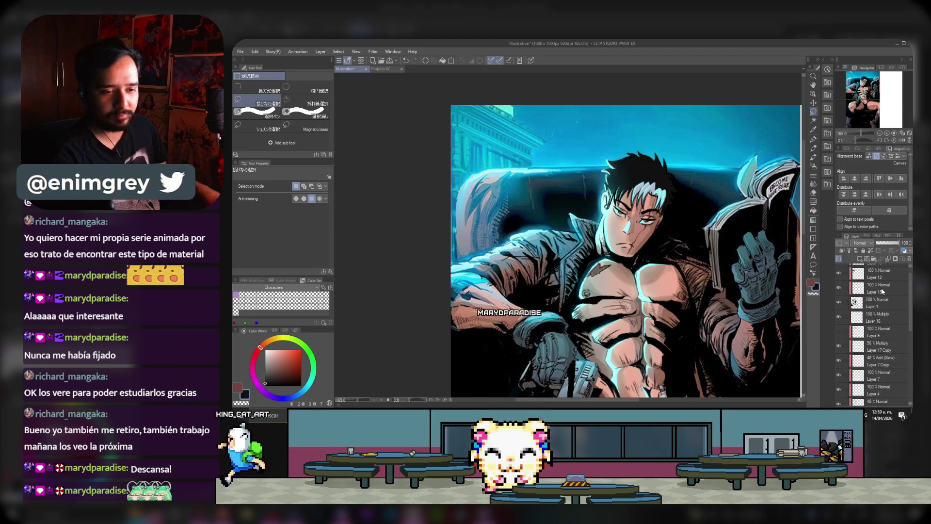
left_click(885, 273, "shift")
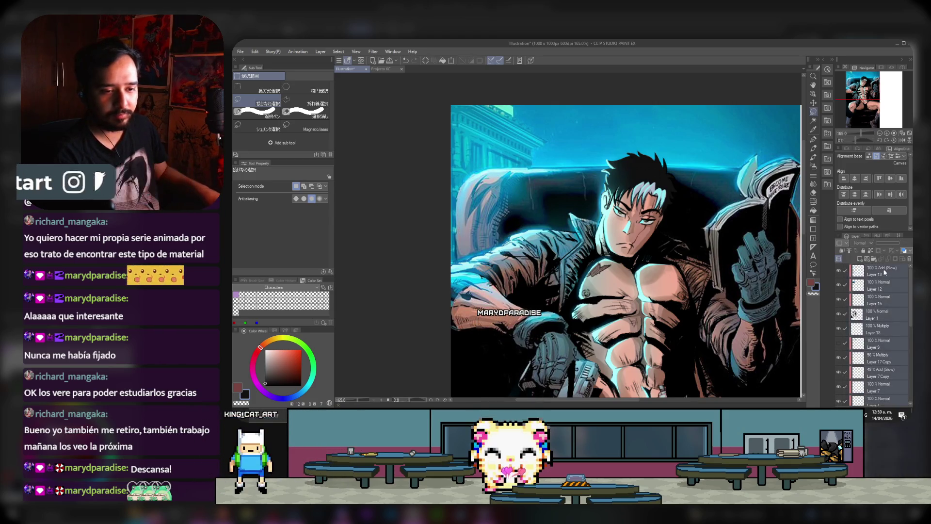
right_click(885, 273)
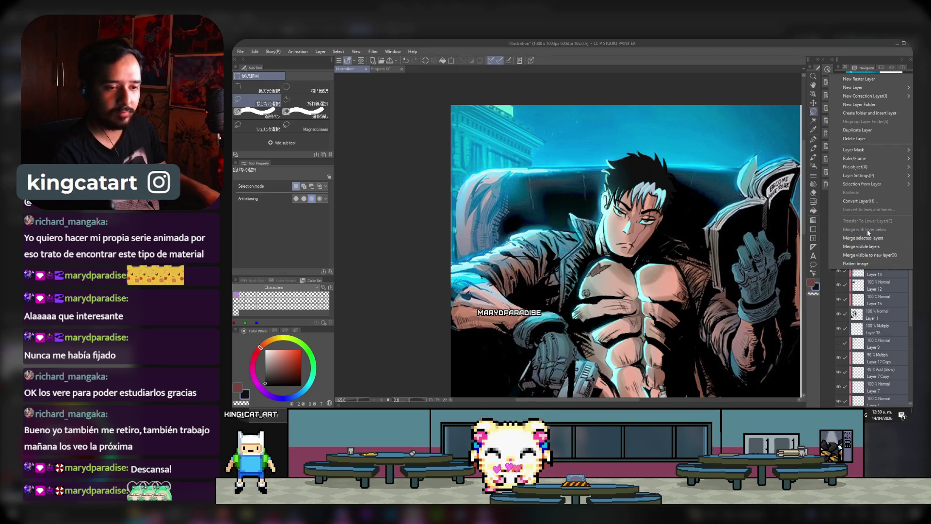
mouse_move(862, 184)
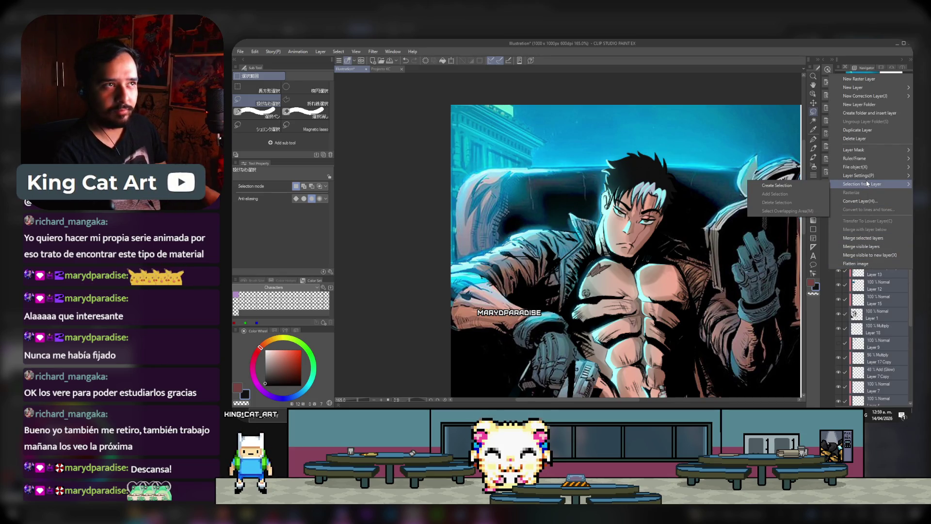
mouse_move(854, 158)
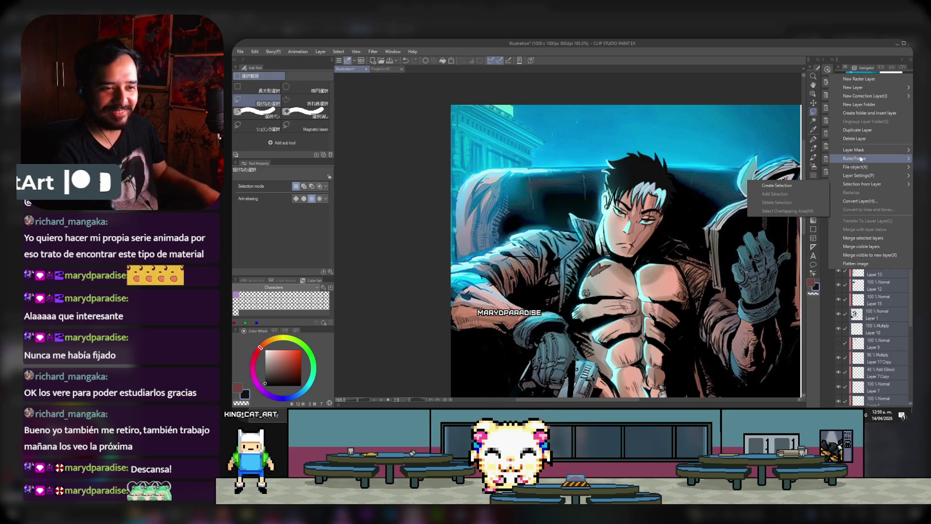
left_click(865, 113)
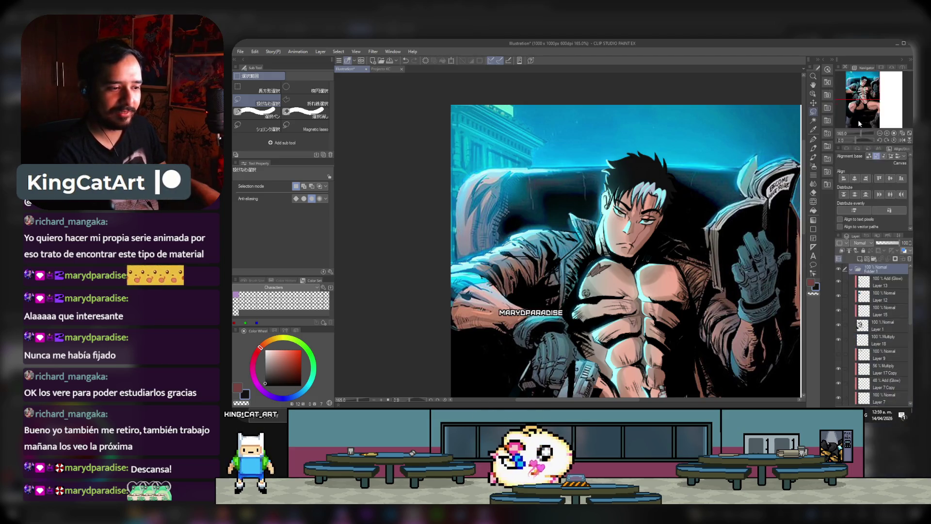
key("ctrl+alt+0")
Step: Hide and reshow Folder 1 to compare, check its layers, then collapse it
key("ctrl+0")
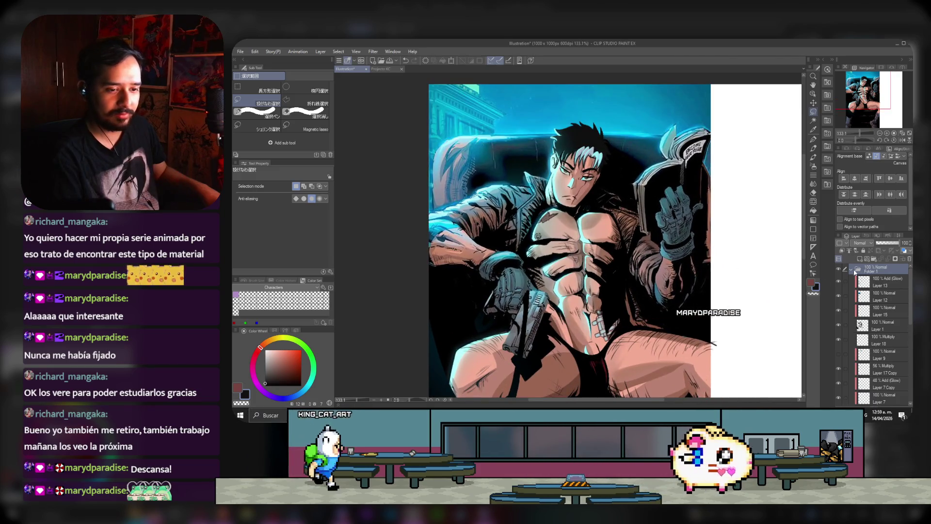
left_click(851, 268)
left_click(838, 268)
left_click(838, 268)
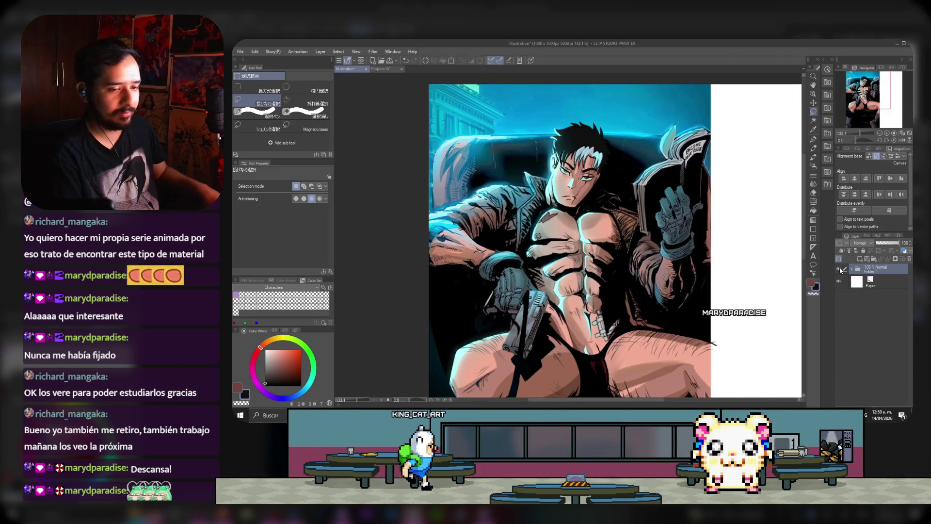
left_click(851, 269)
scroll(868, 321, "down", 3)
scroll(869, 317, "down", 3)
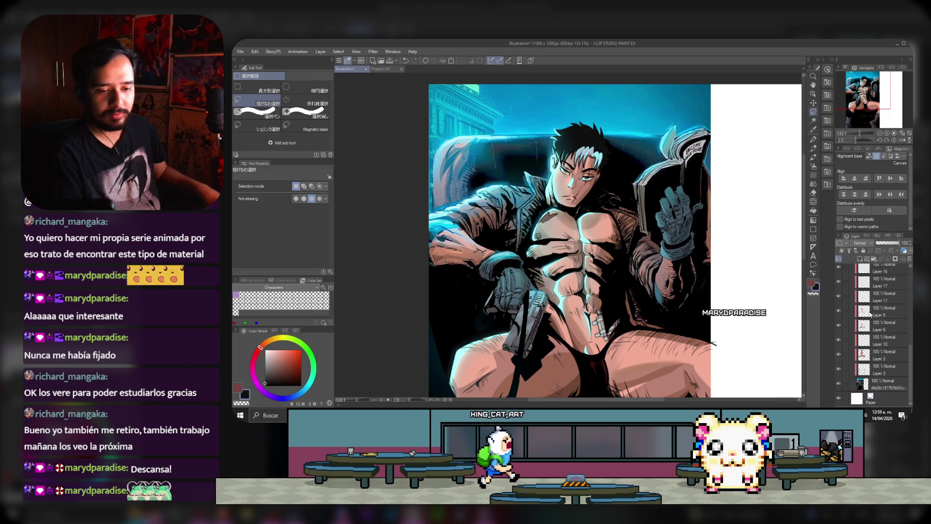
scroll(858, 303, "up", 2)
scroll(859, 303, "up", 2)
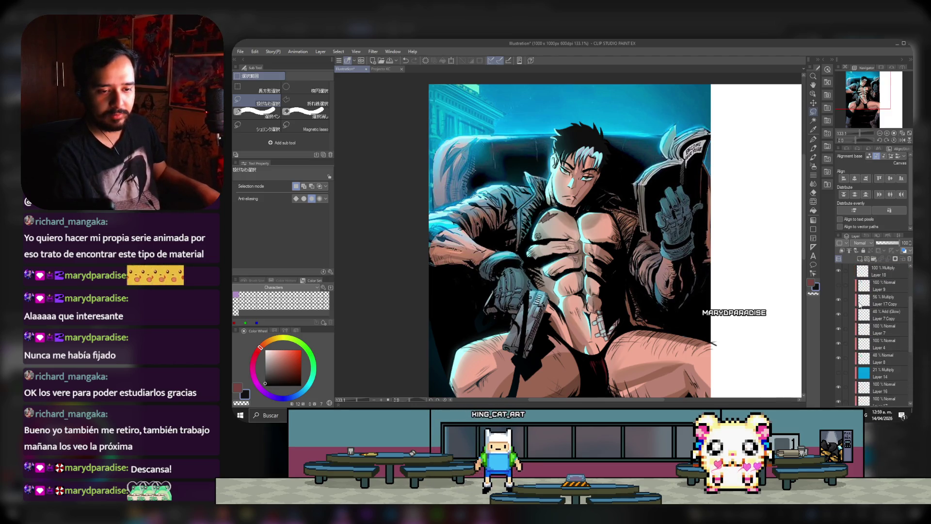
scroll(855, 291, "up", 2)
left_click(852, 269)
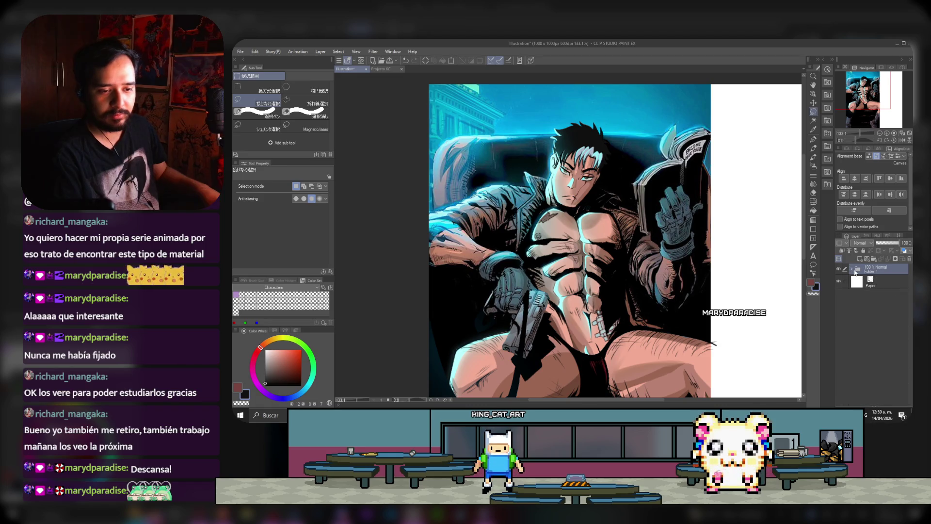
scroll(616, 242, "up", 2)
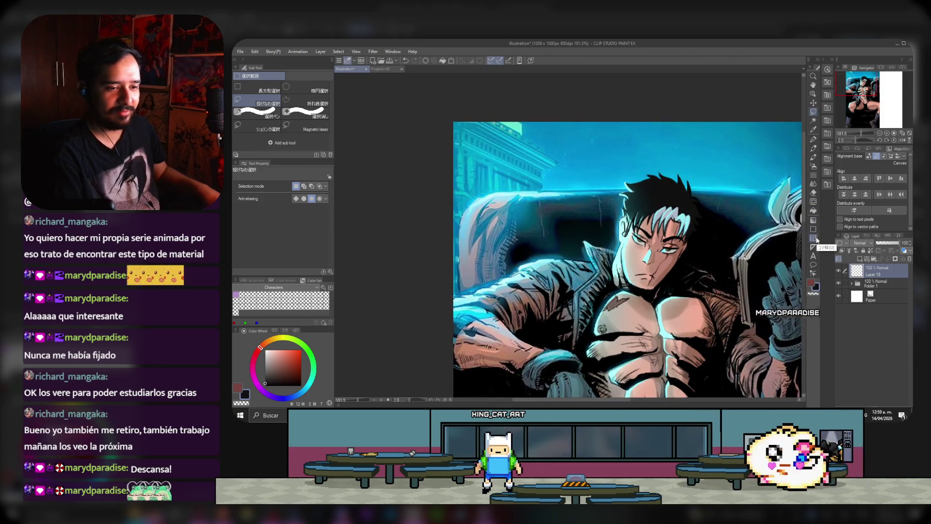
Step: Draw an oval speech balloon with a 2.8 outline in the upper-left sky
left_click(813, 264)
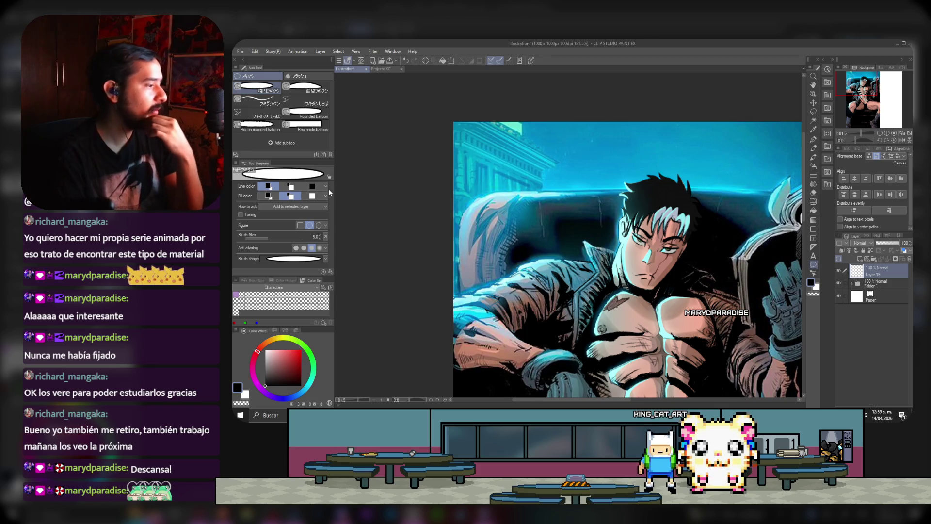
left_click_drag(273, 241, 266, 240)
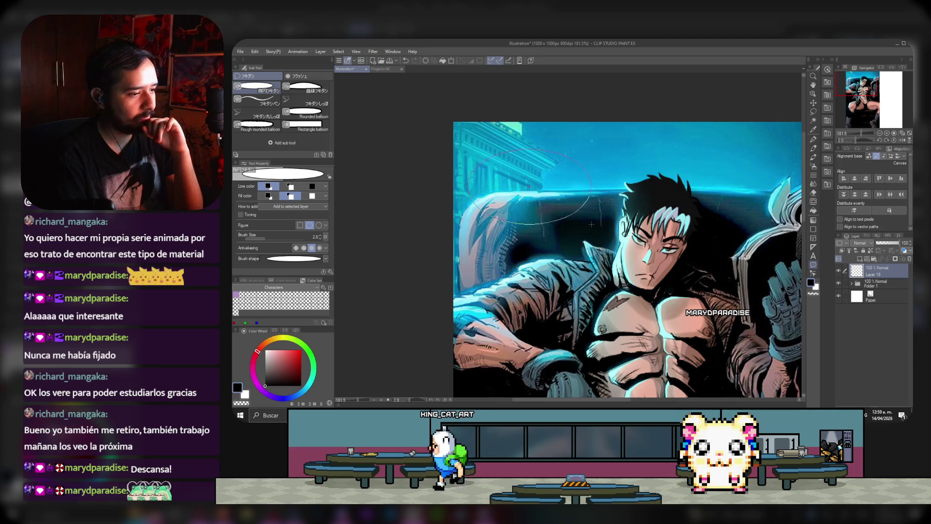
left_click_drag(609, 230, 602, 227)
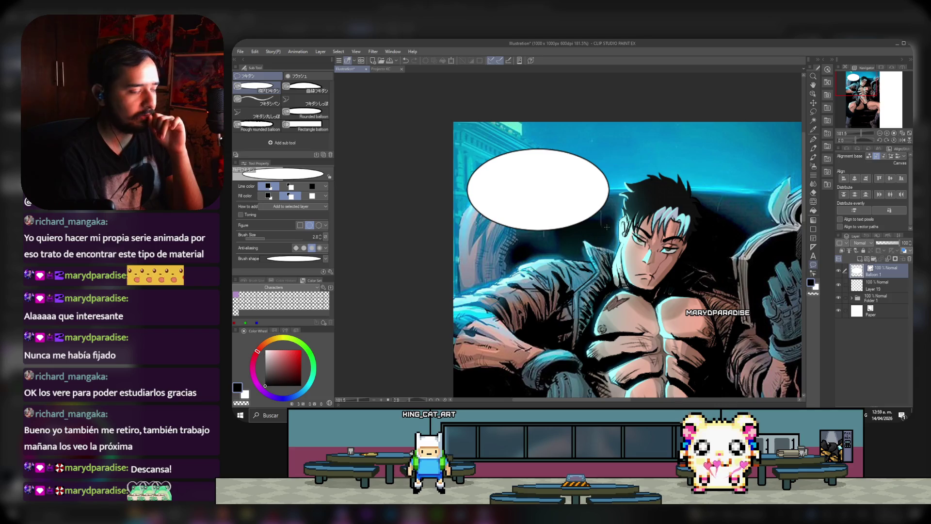
Step: Add a balloon tail pointing at the man's face, then a new layer above the balloon
left_click(293, 100)
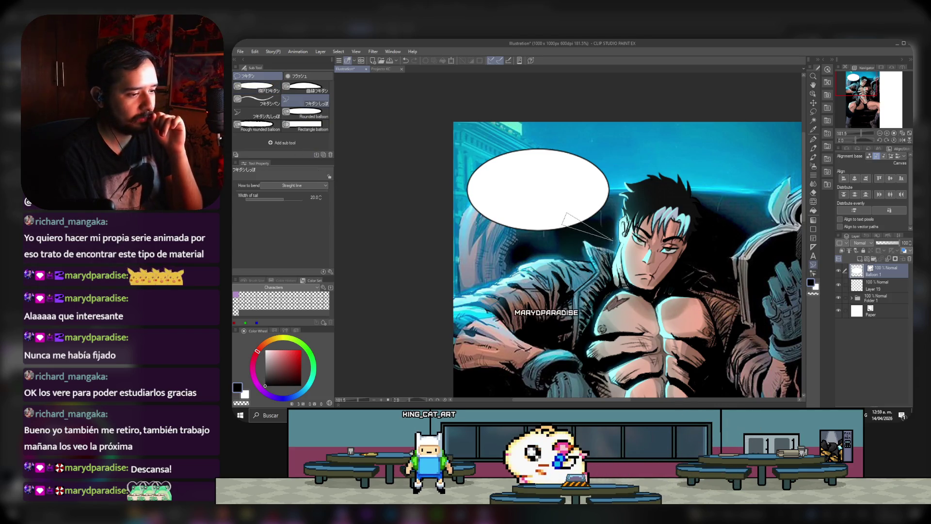
left_click_drag(533, 212, 612, 238)
scroll(509, 190, "down", 1)
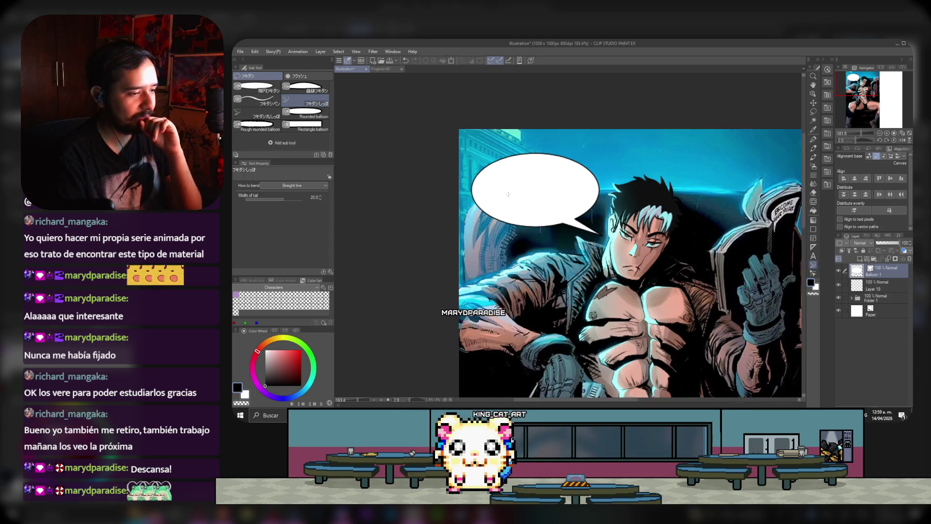
scroll(536, 167, "up", 2)
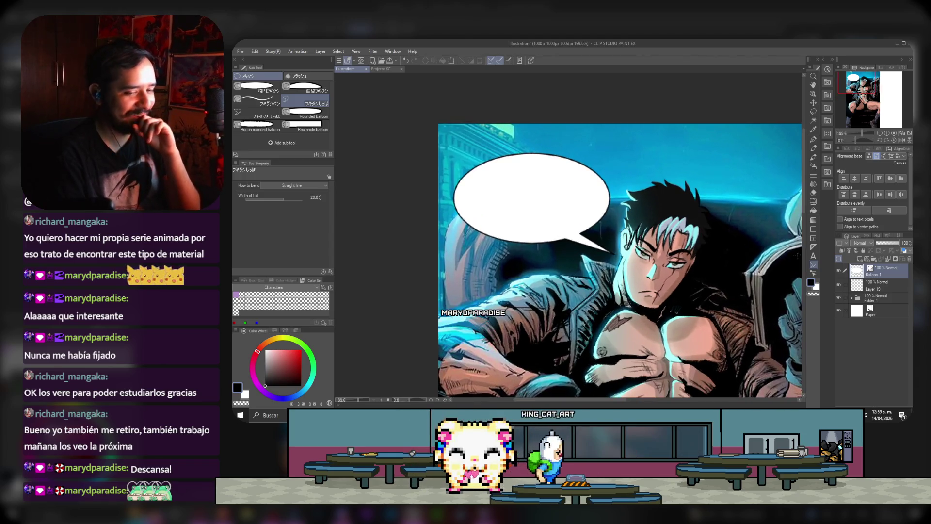
left_click(860, 259)
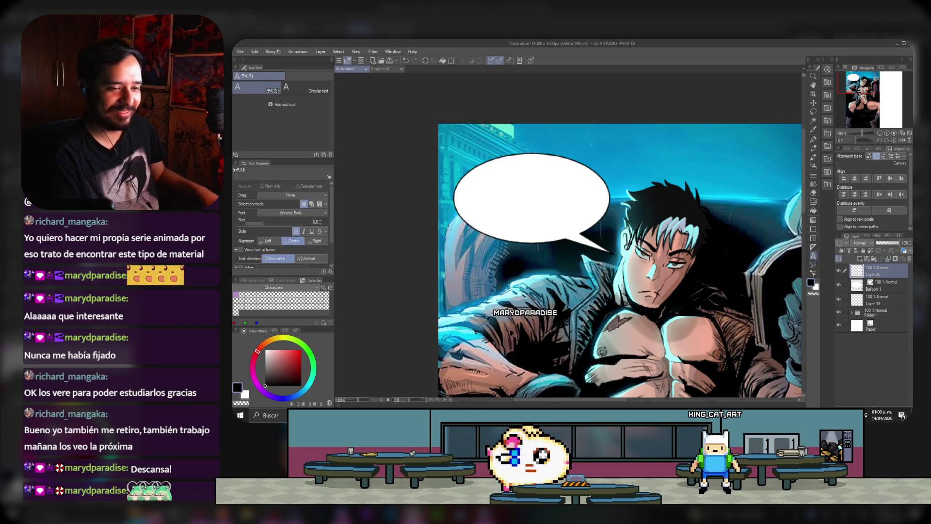
left_click(813, 256)
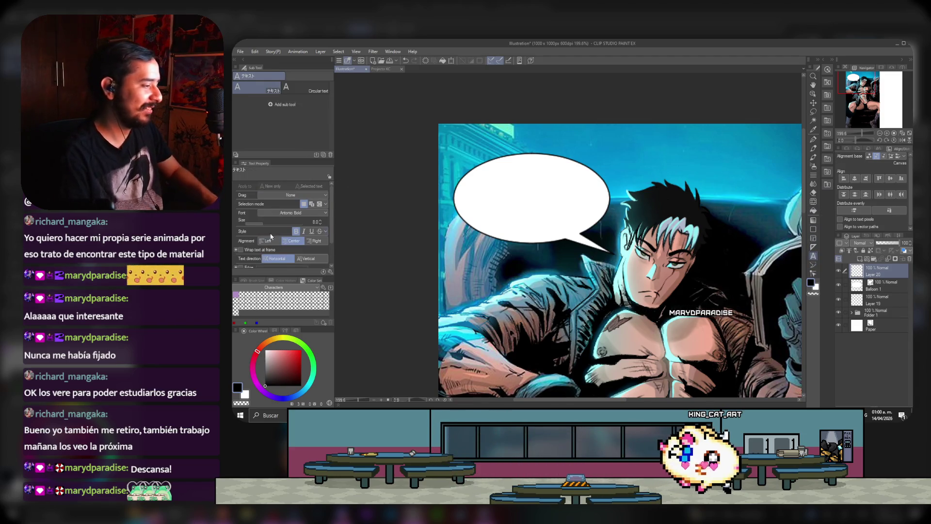
Step: Choose Clip Studio Comic Regular from the Text tool's font list, replacing Antonio Bold
scroll(245, 249, "down", 1)
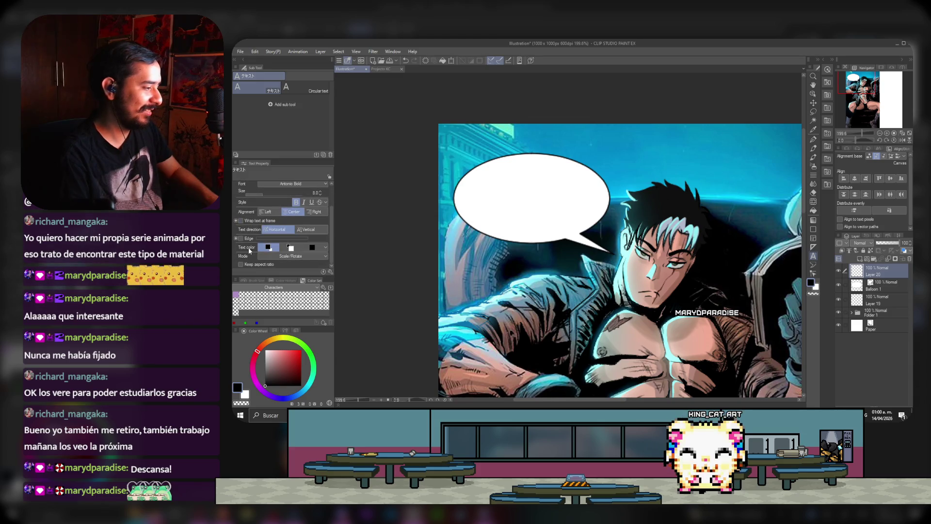
left_click(267, 213)
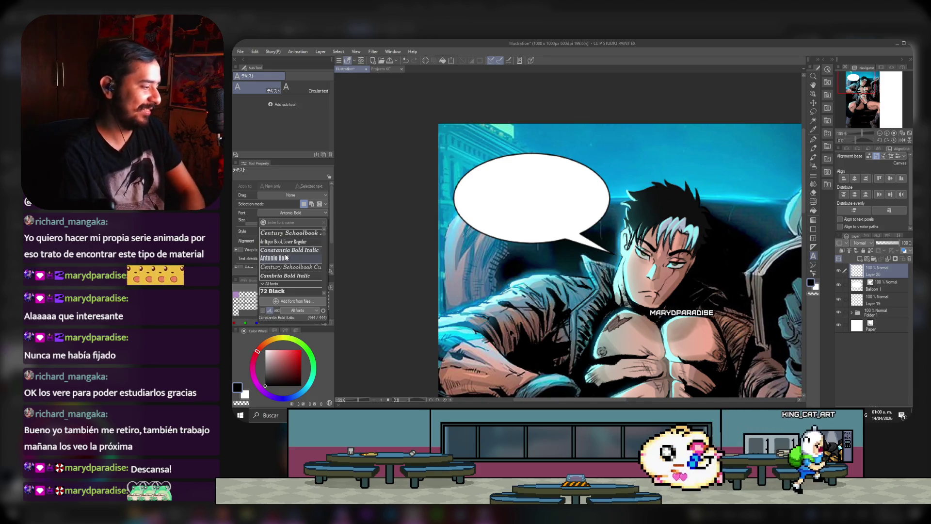
scroll(323, 237, "down", 3)
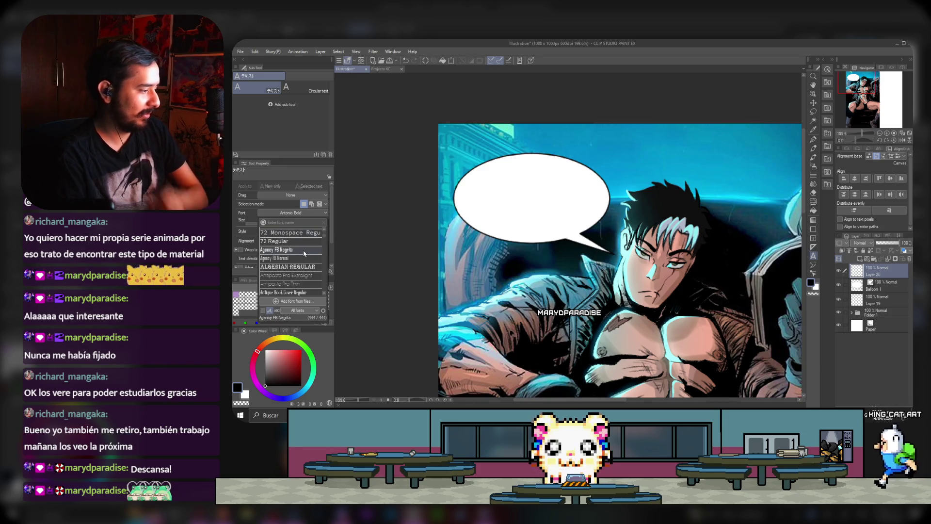
scroll(303, 254, "down", 5)
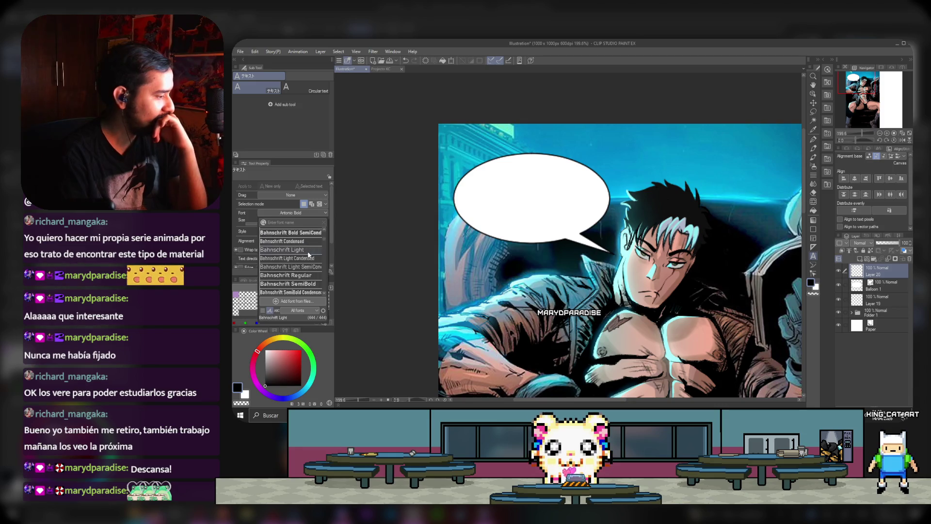
scroll(308, 254, "down", 2)
scroll(308, 254, "down", 2)
scroll(310, 254, "down", 1)
scroll(310, 253, "down", 1)
scroll(311, 254, "down", 1)
scroll(310, 253, "down", 2)
scroll(310, 254, "down", 1)
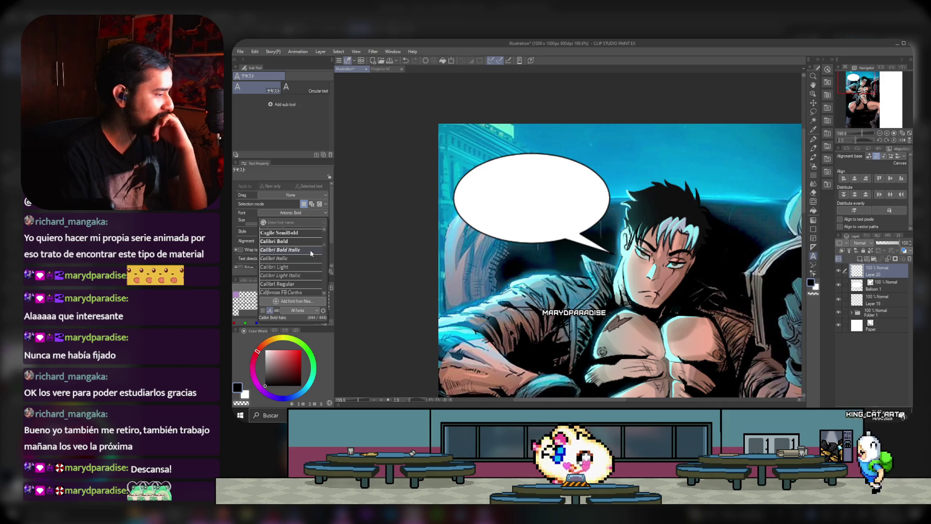
scroll(301, 277, "down", 3)
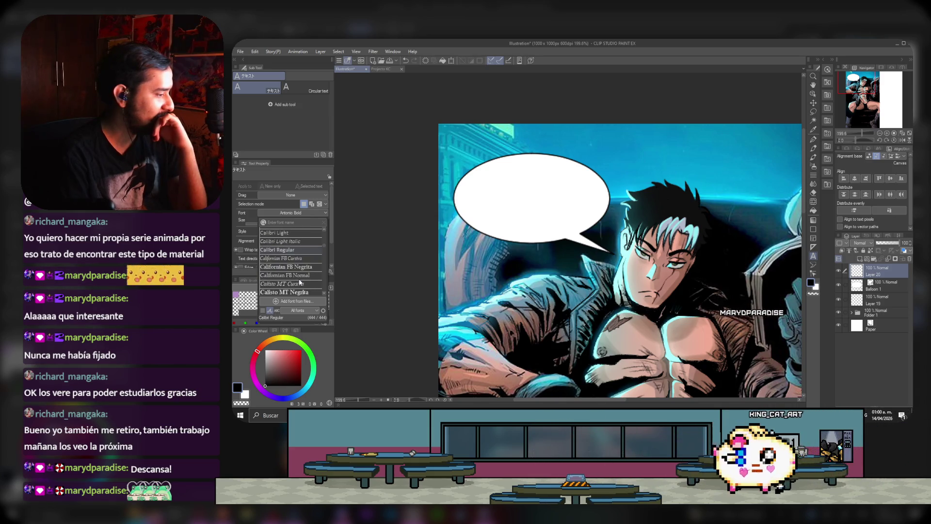
scroll(299, 284, "down", 3)
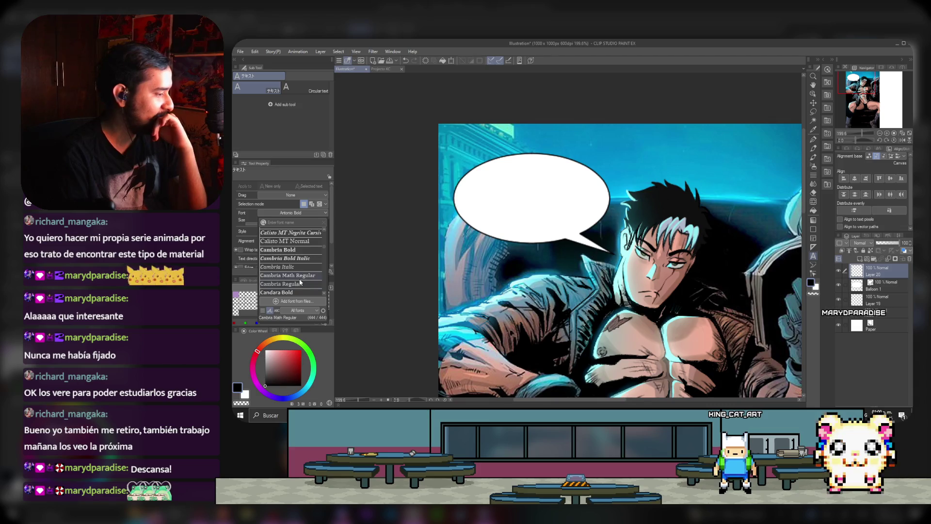
scroll(300, 283, "down", 1)
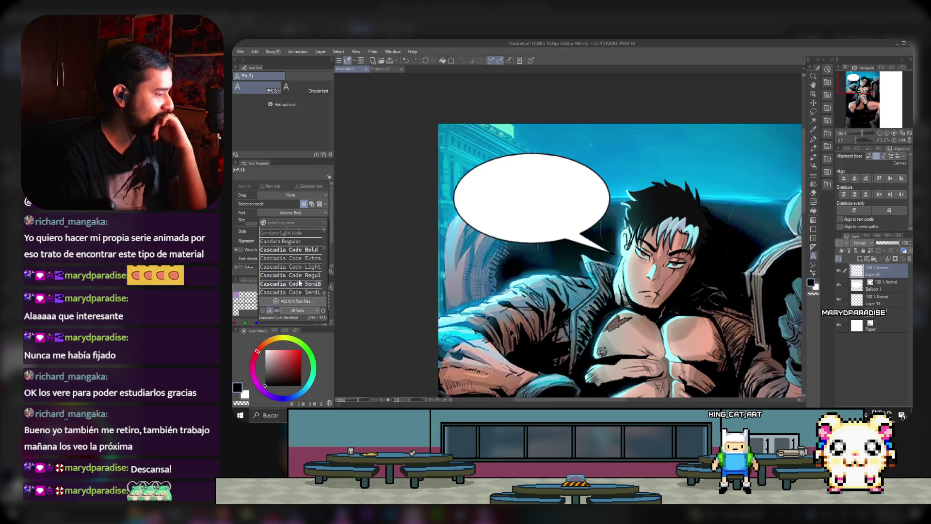
scroll(300, 283, "down", 7)
scroll(298, 285, "down", 2)
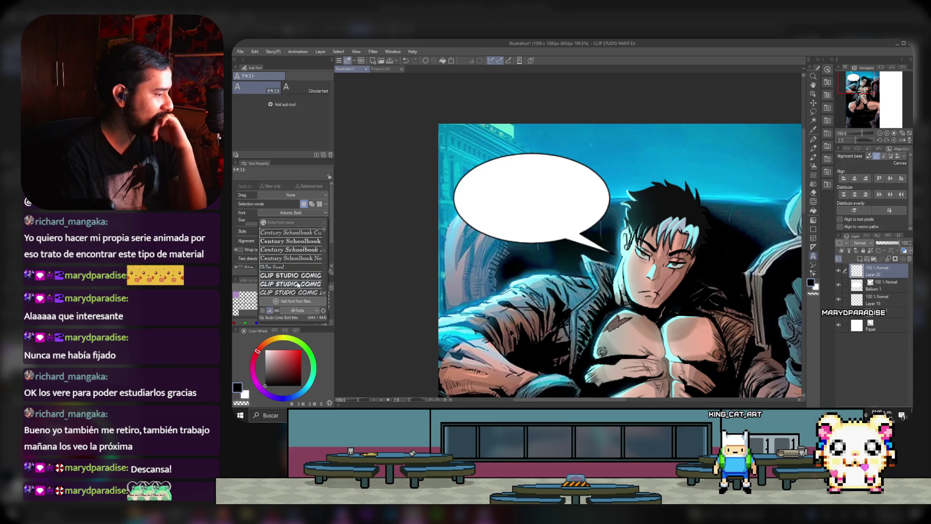
scroll(293, 277, "down", 2)
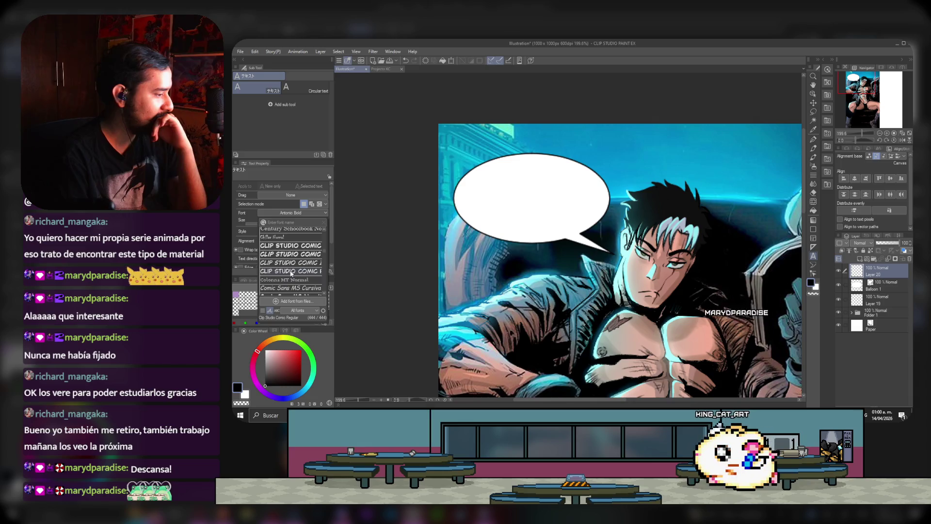
left_click(291, 272)
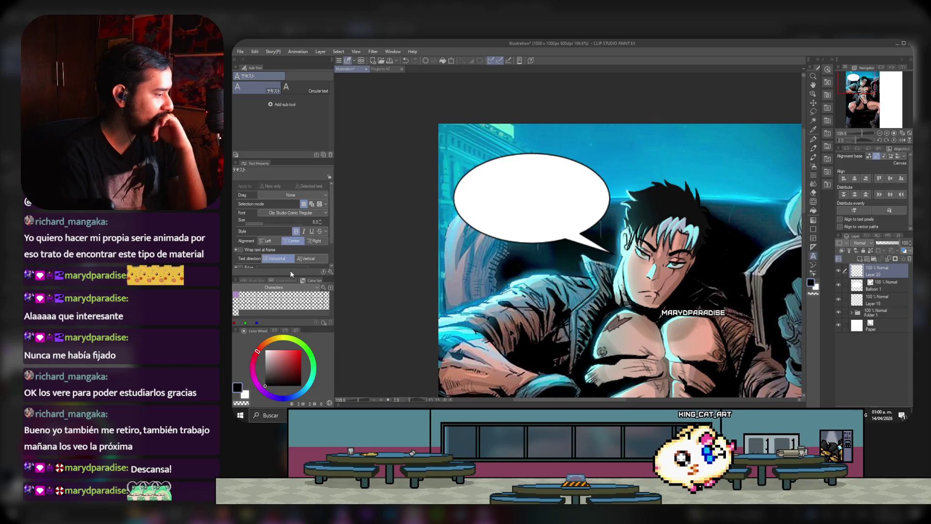
Step: Paste 'OTRA VEZ ESTAS LEYENDO PORQUERÍAS?' at size 7 into the balloon, breaking before PORQUERÍAS?
left_click(508, 189)
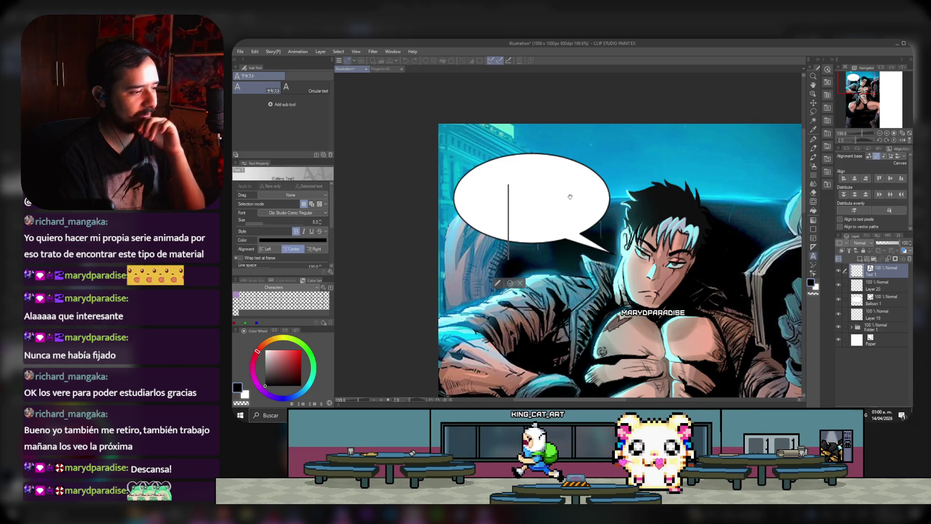
left_click(320, 223)
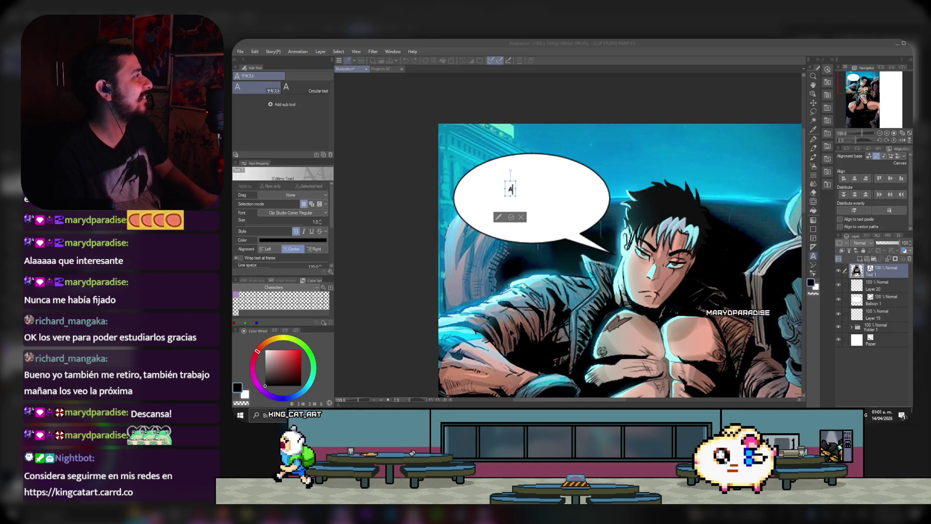
key("alt+Tab")
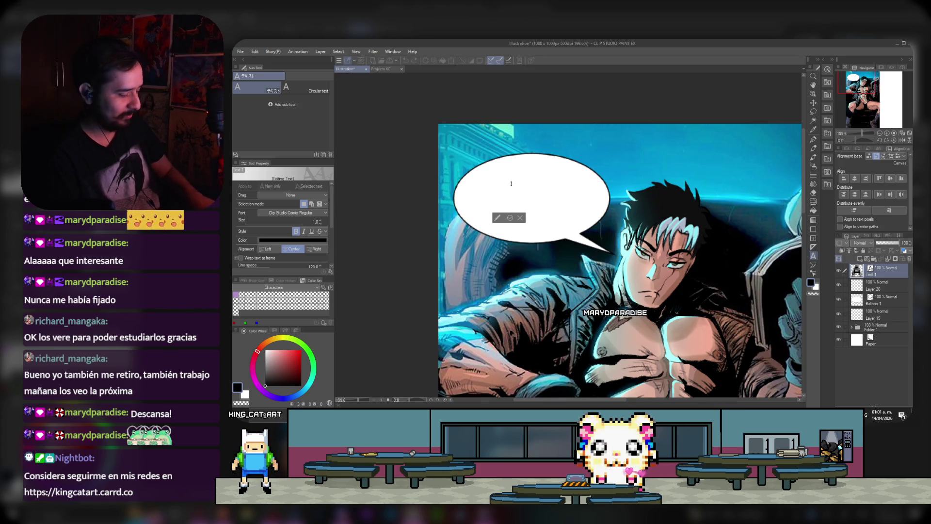
key("ctrl+v")
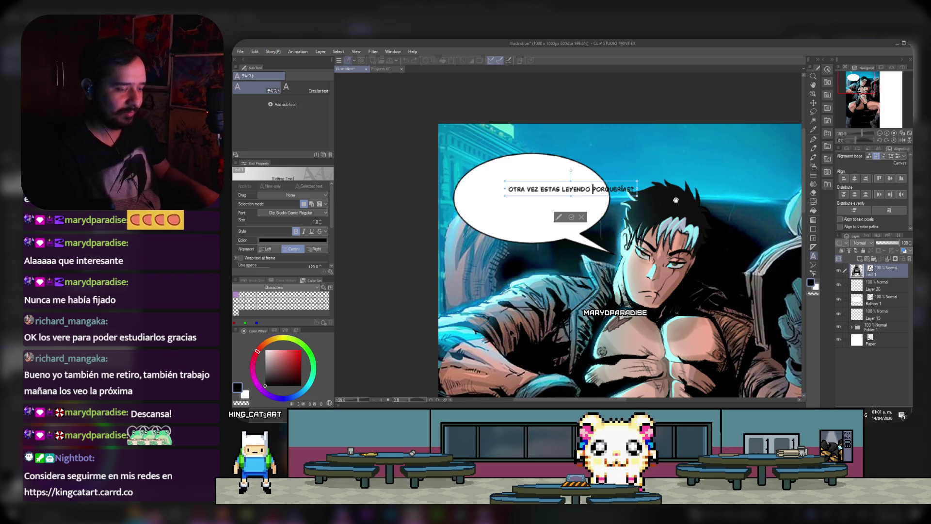
key("Return")
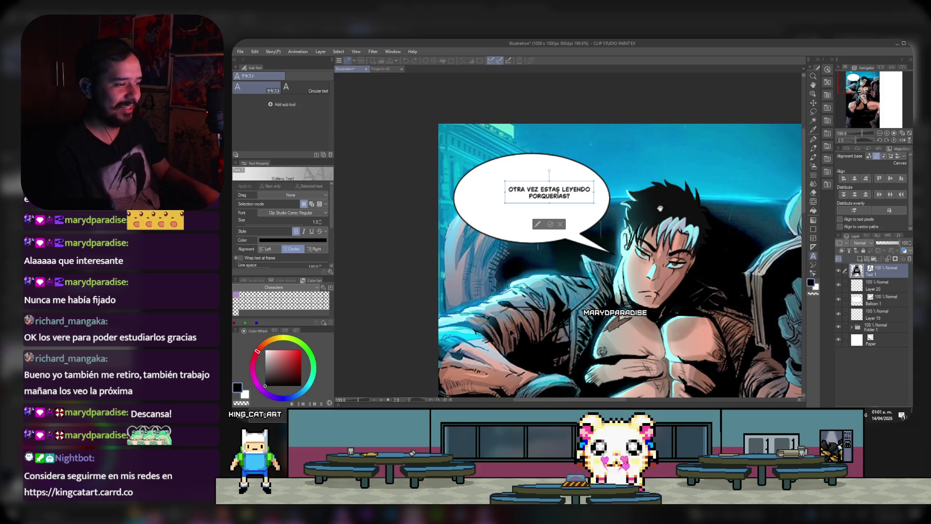
left_click_drag(506, 203, 459, 224)
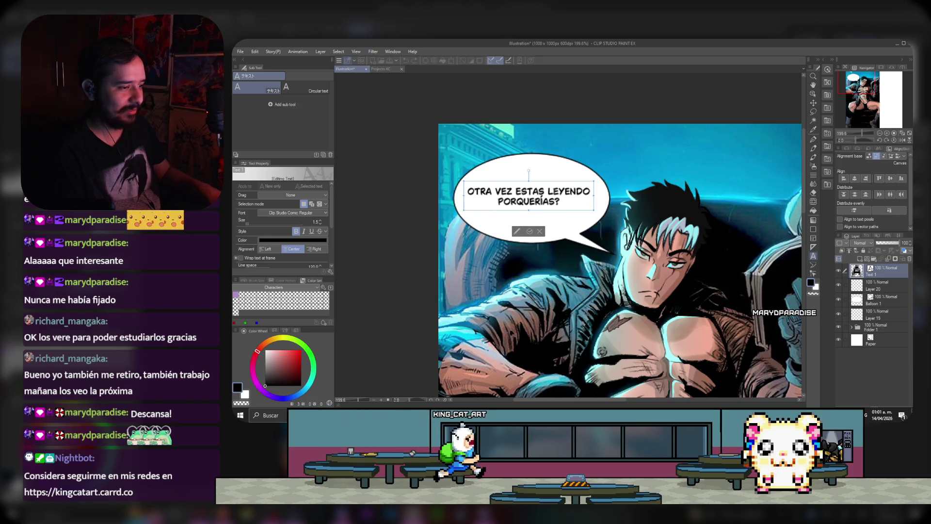
Step: Resize the text frame until the dialogue fills and centres in the white oval, then commit
left_click_drag(566, 184, 568, 187)
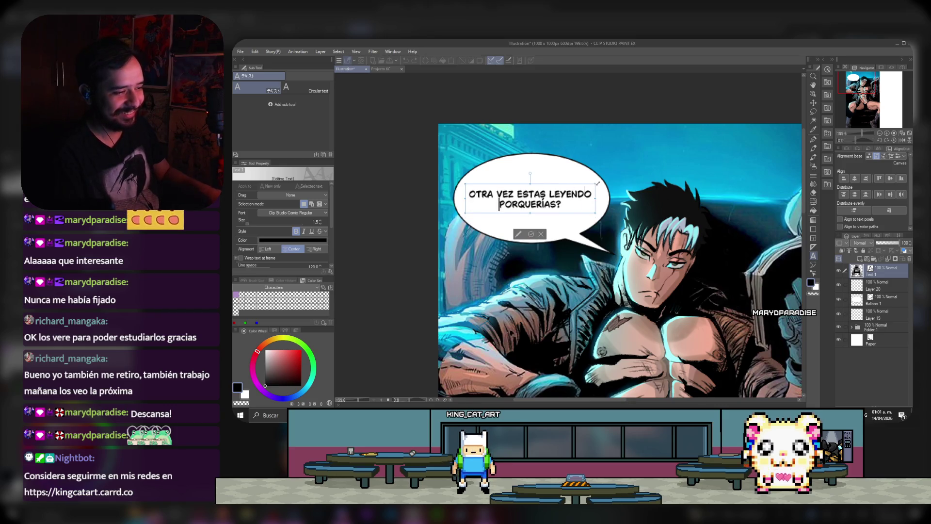
left_click_drag(595, 184, 606, 180)
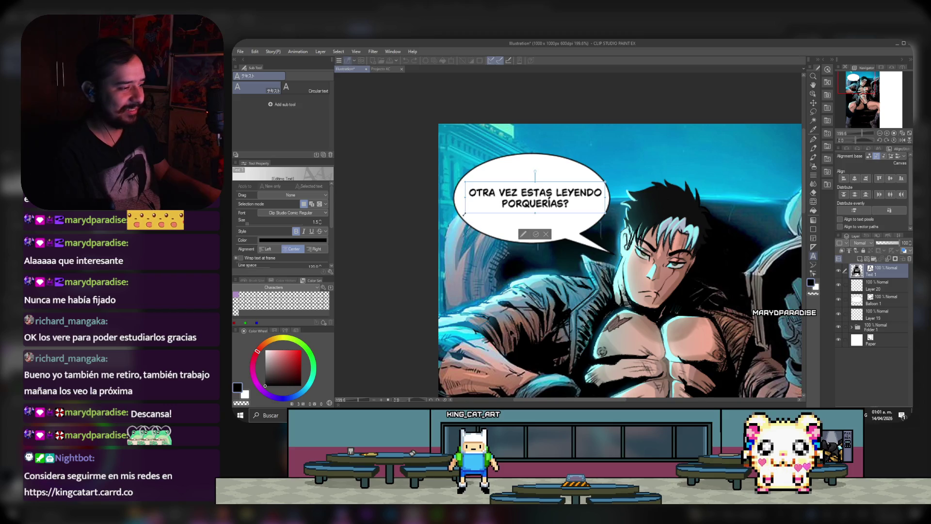
left_click_drag(459, 215, 466, 213)
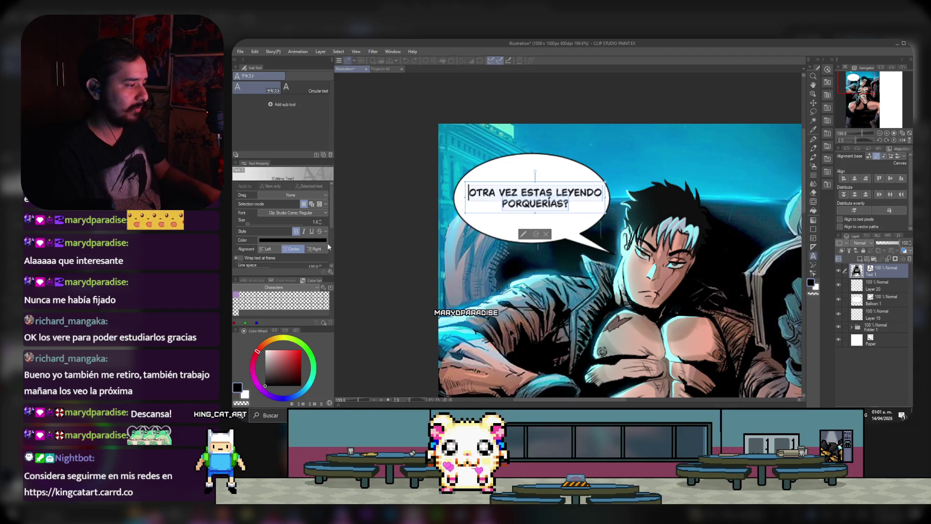
scroll(321, 222, "up", 4)
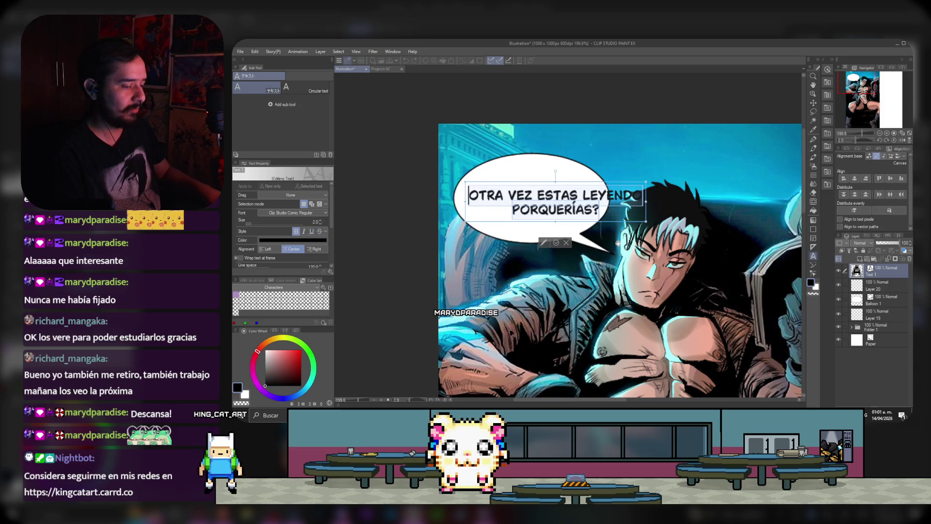
mouse_move(644, 181)
left_mouse_down()
mouse_move(600, 191)
mouse_move(608, 192)
left_mouse_up()
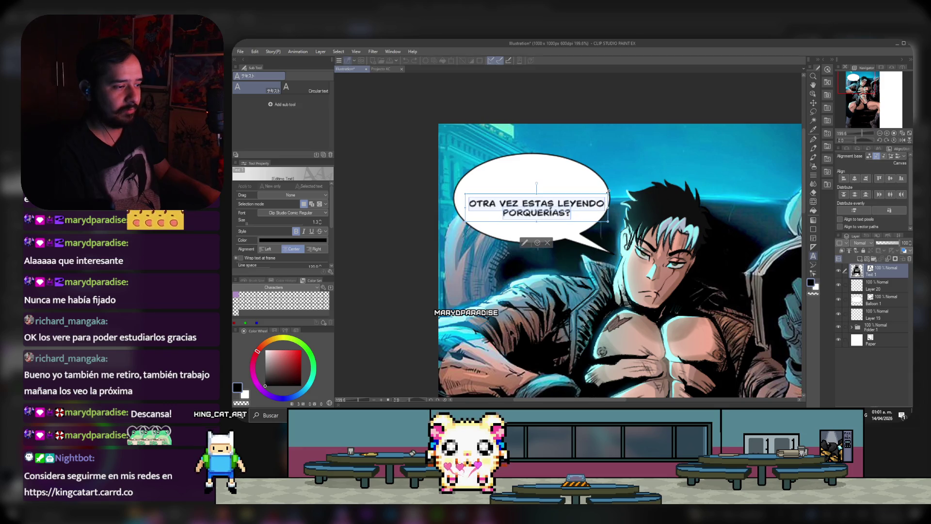
left_click_drag(465, 191, 463, 192)
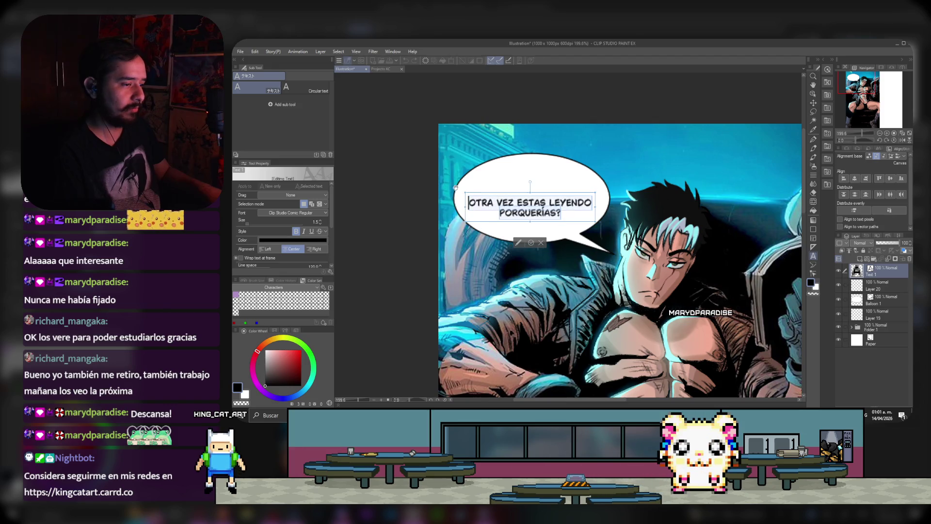
left_click_drag(463, 193, 459, 189)
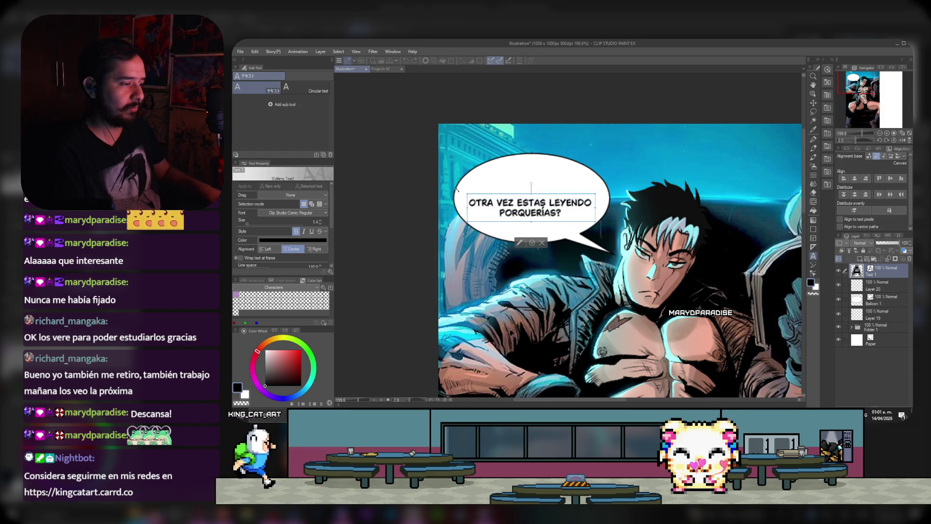
left_click_drag(465, 193, 456, 182)
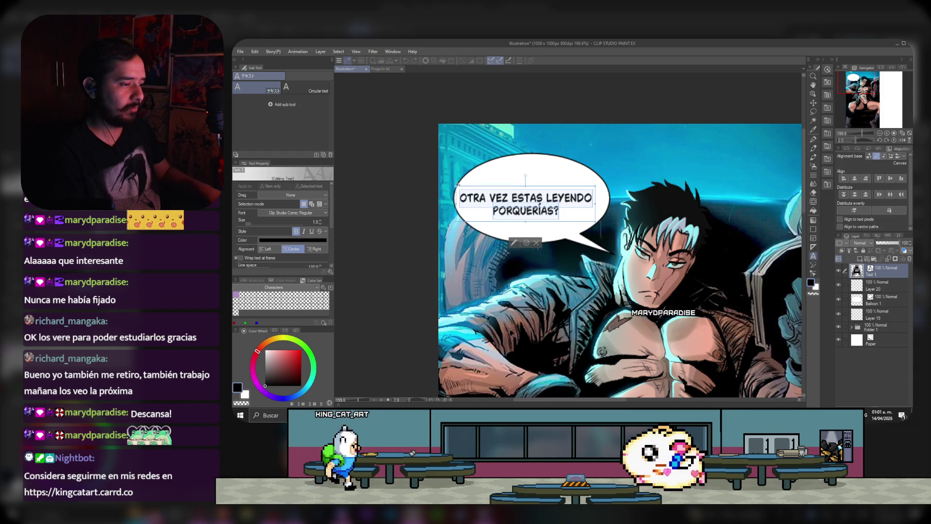
left_click_drag(595, 186, 612, 182)
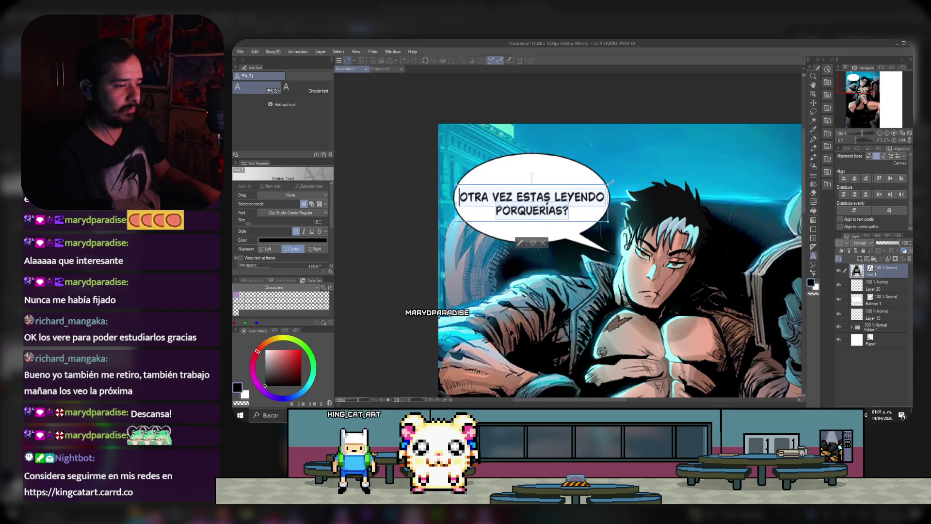
left_click(530, 243)
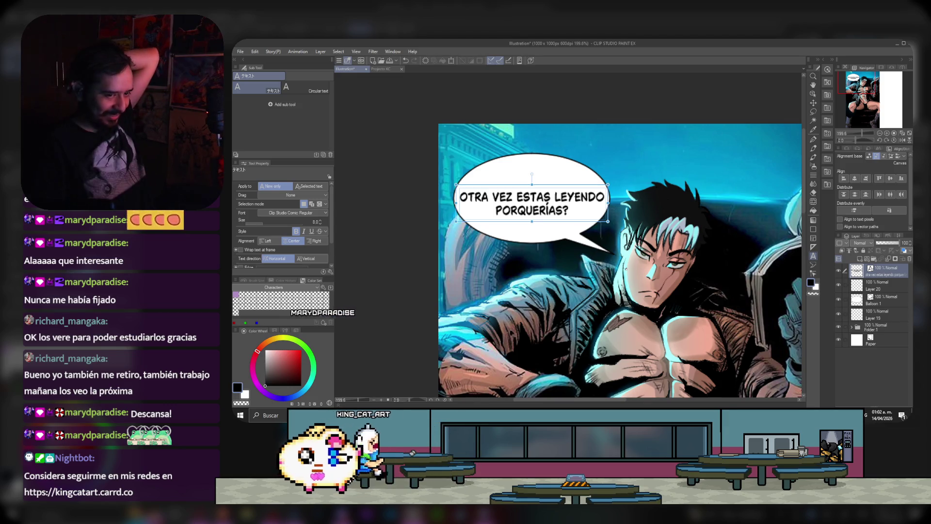
Step: Merge the balloon text layer down into Layer 20
left_click(888, 260)
scroll(532, 211, "down", 3)
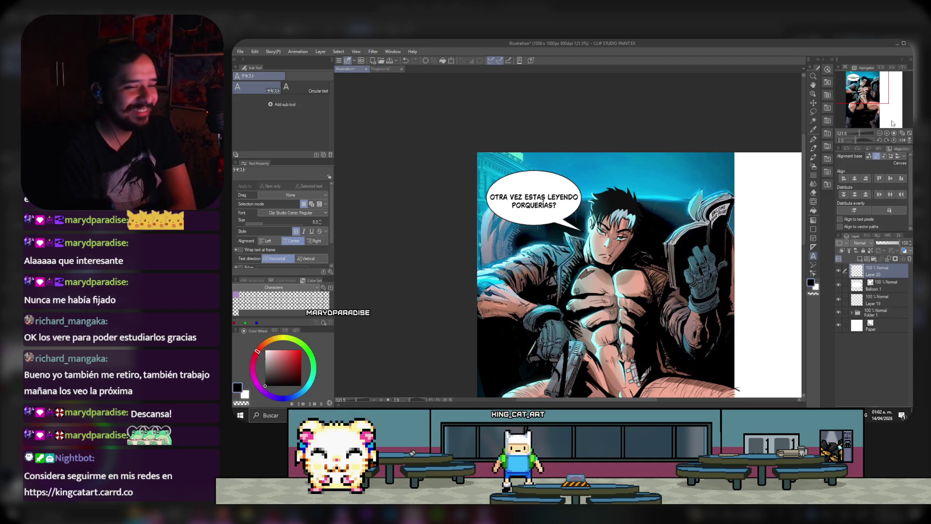
scroll(571, 167, "down", 2)
scroll(572, 167, "up", 2)
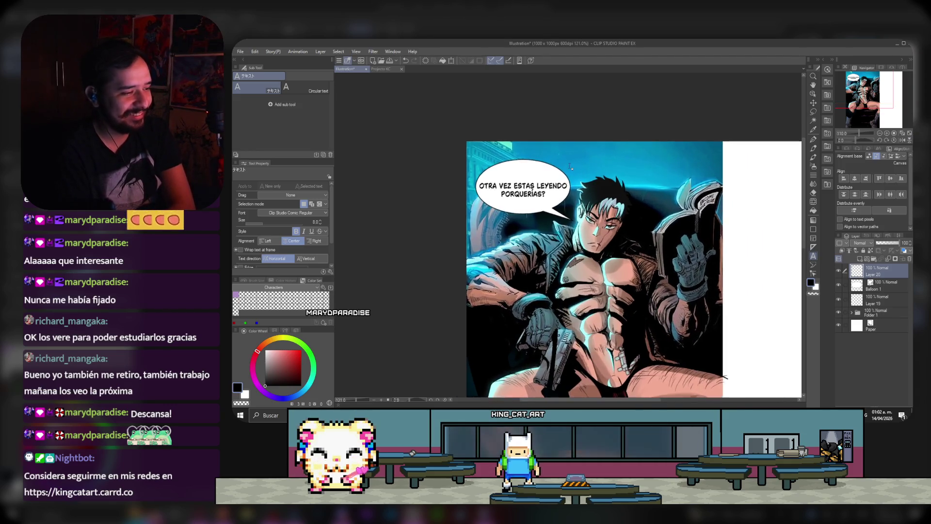
scroll(571, 166, "up", 1)
Step: Scale the merged lettering to 98%, nudge it slightly right, and confirm
key("ctrl+t")
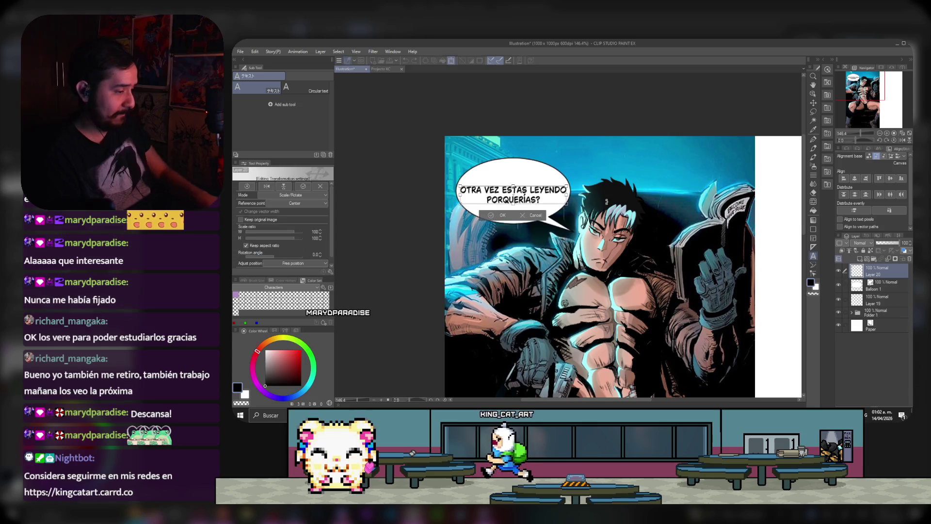
scroll(479, 152, "up", 1)
left_click_drag(578, 210, 576, 209)
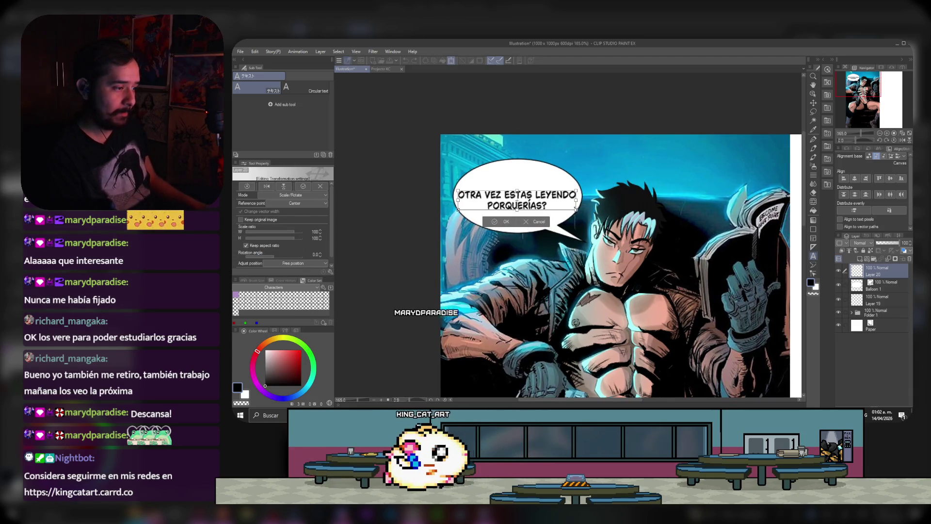
left_click_drag(516, 200, 518, 199)
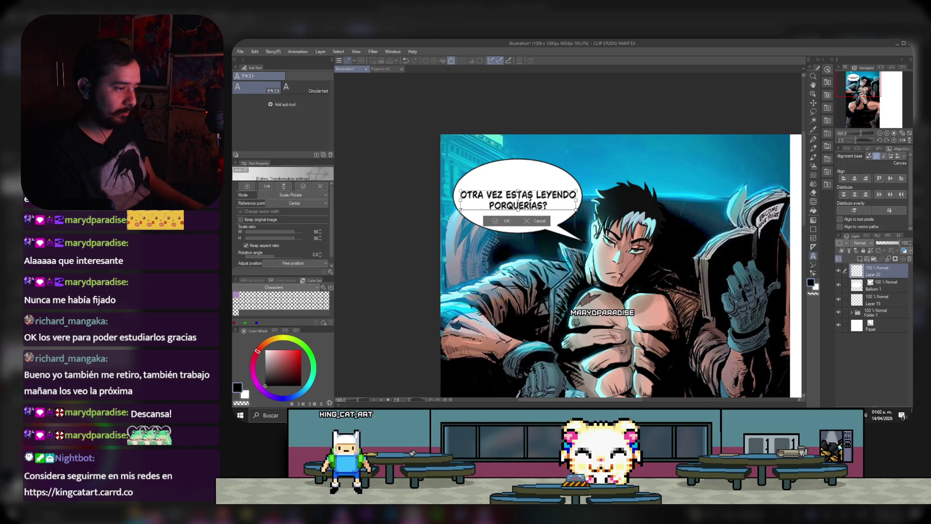
left_click(498, 224)
Step: Add new Layer 21 above Layer 20 and pick red with the pen ready
scroll(515, 159, "up", 1)
scroll(515, 159, "up", 1)
scroll(516, 159, "up", 1)
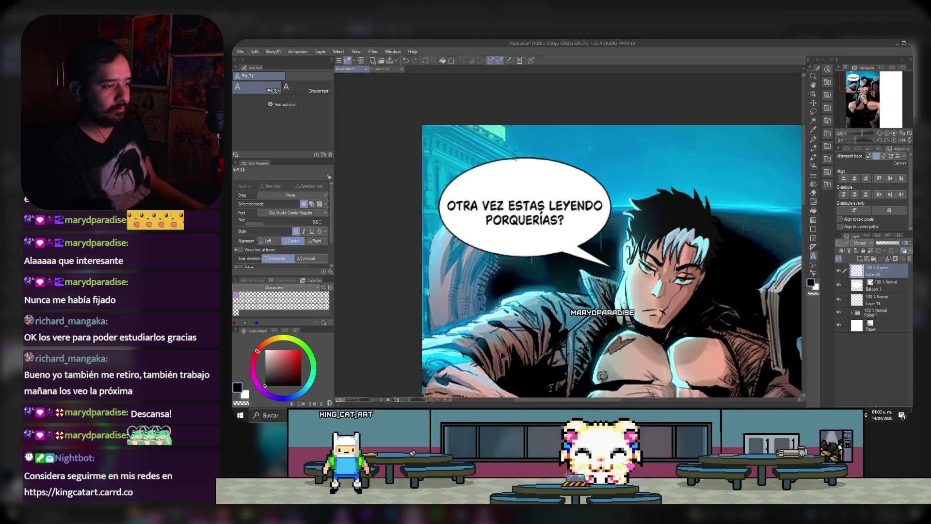
scroll(515, 159, "up", 1)
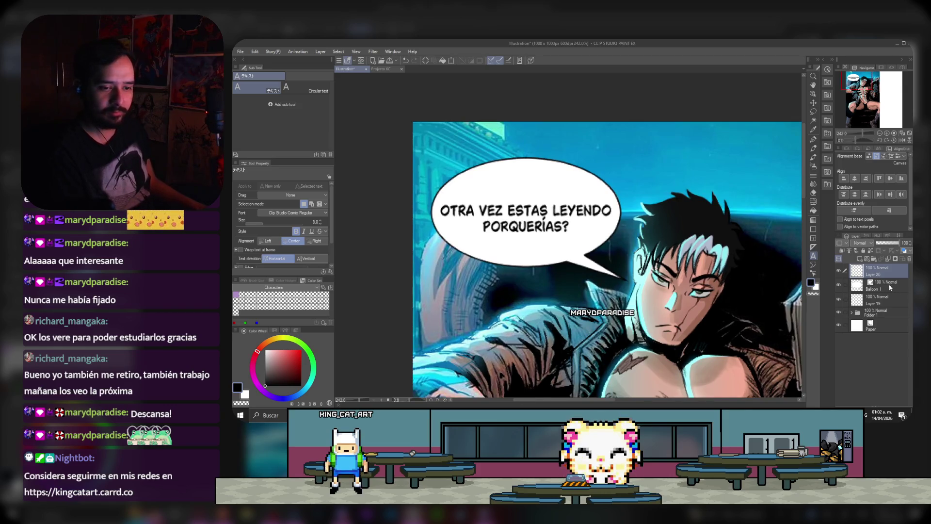
left_click(848, 260)
left_click(299, 359)
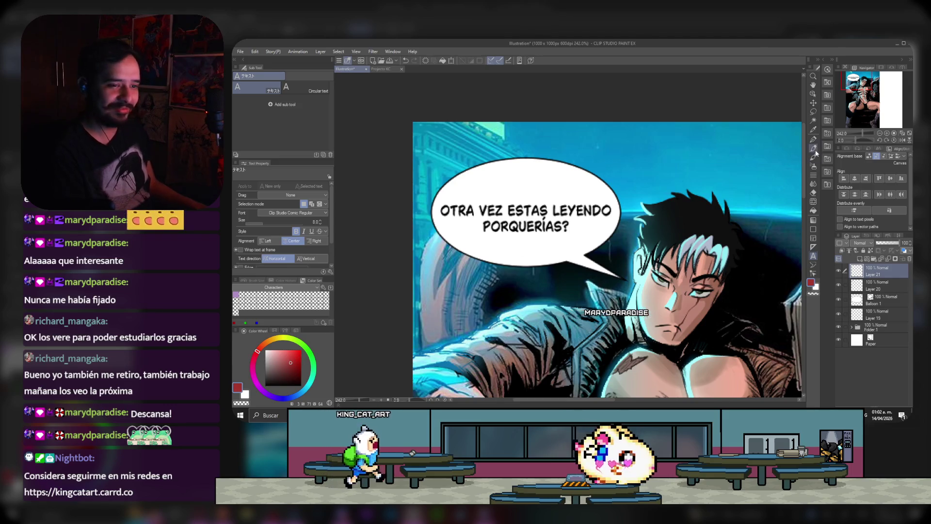
key("p")
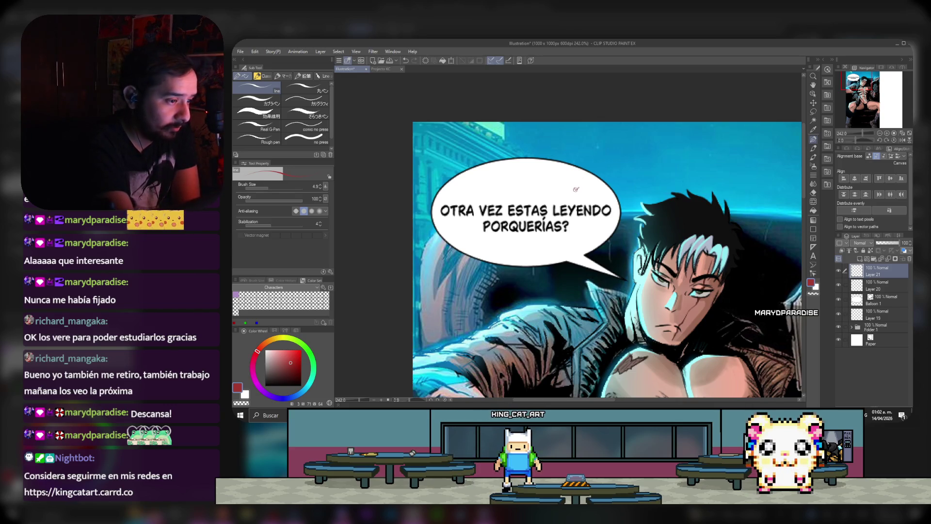
Step: Draw a small red winged emblem above the lettering on Layer 21, pen size 7.2
left_click_drag(575, 190, 573, 186)
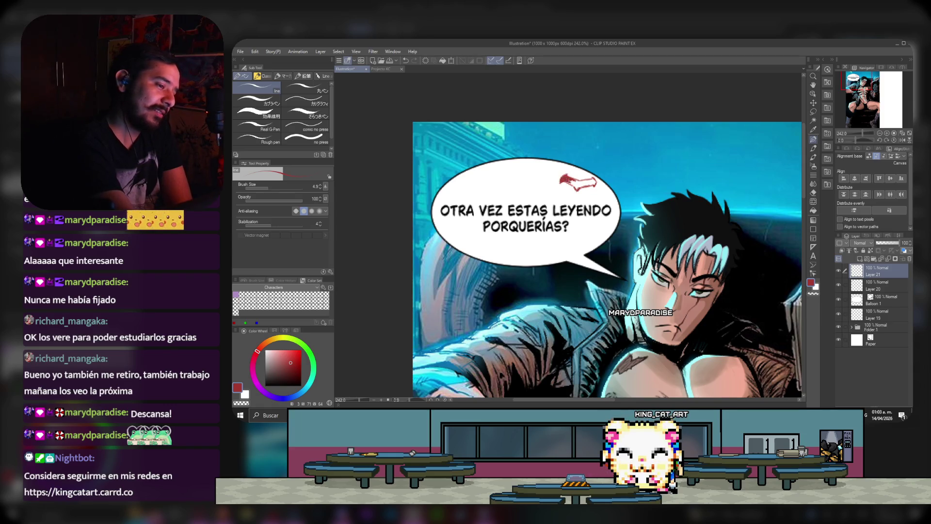
left_click(269, 187)
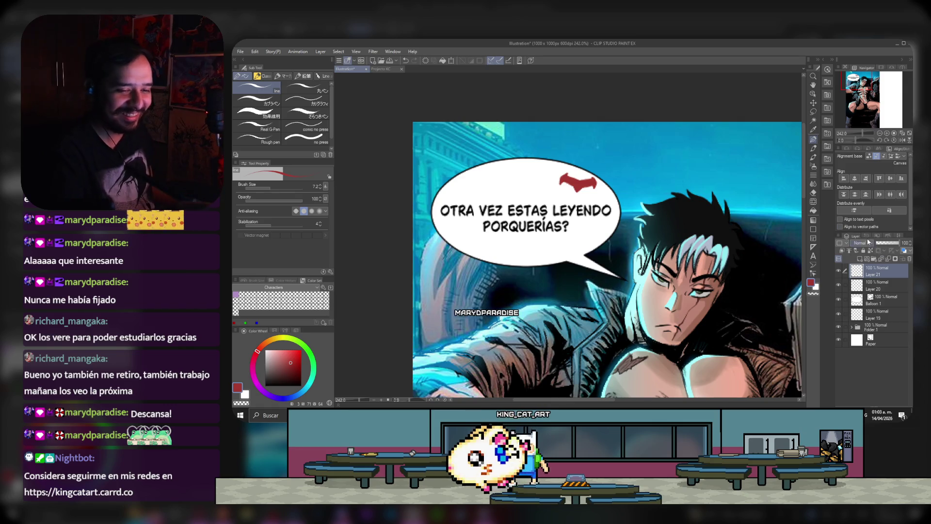
left_click(838, 271)
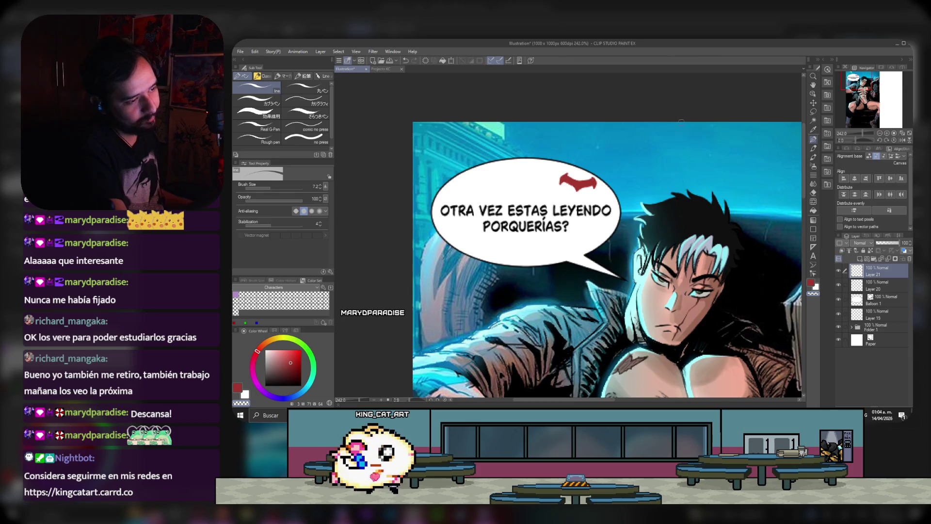
scroll(710, 148, "down", 2)
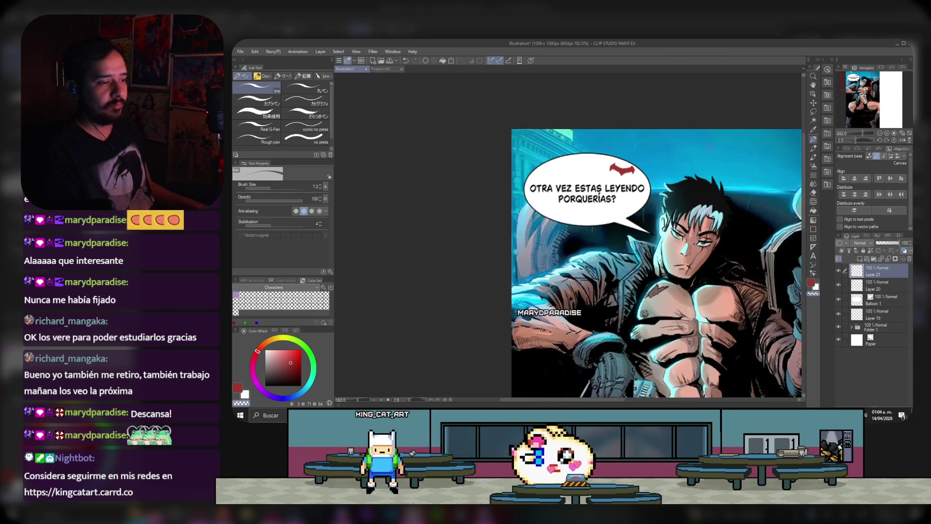
Step: Make Layer 19 the active layer and pick a brighter red
scroll(710, 149, "up", 1)
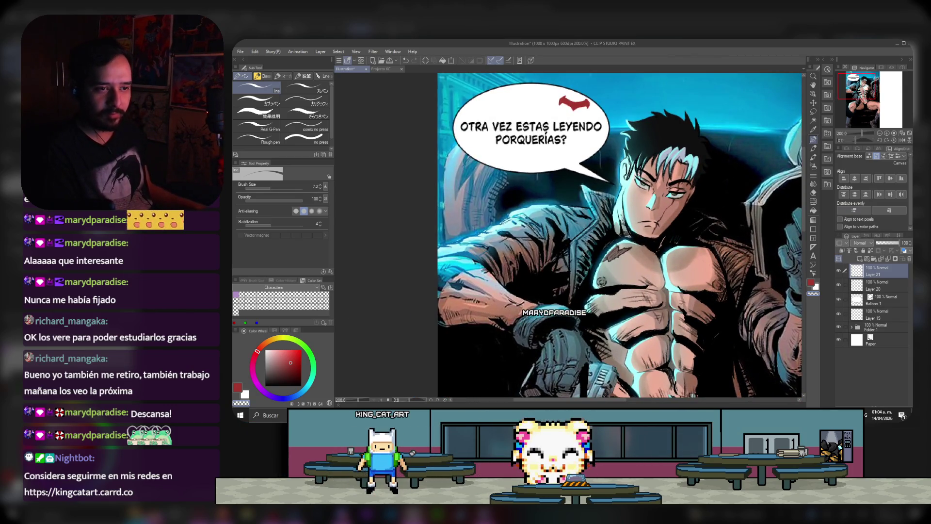
left_click(837, 317)
scroll(698, 217, "up", 1)
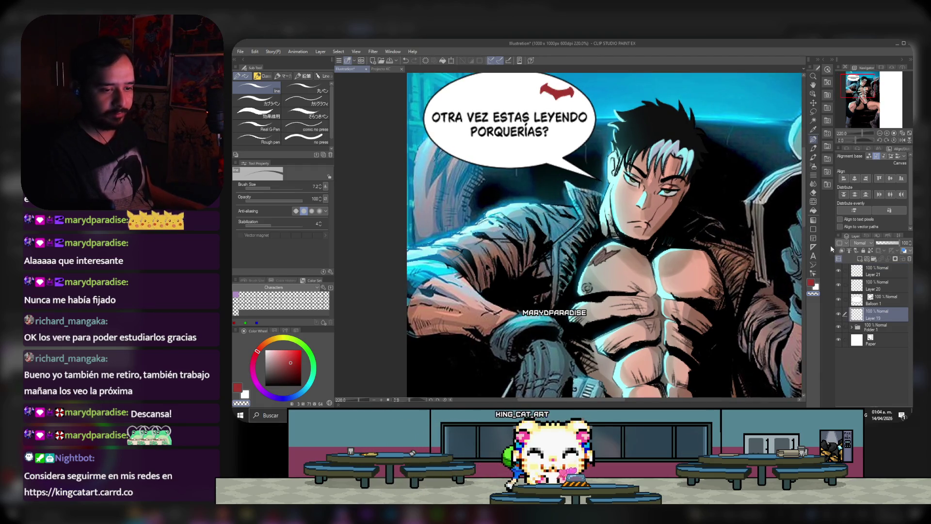
left_click(291, 363)
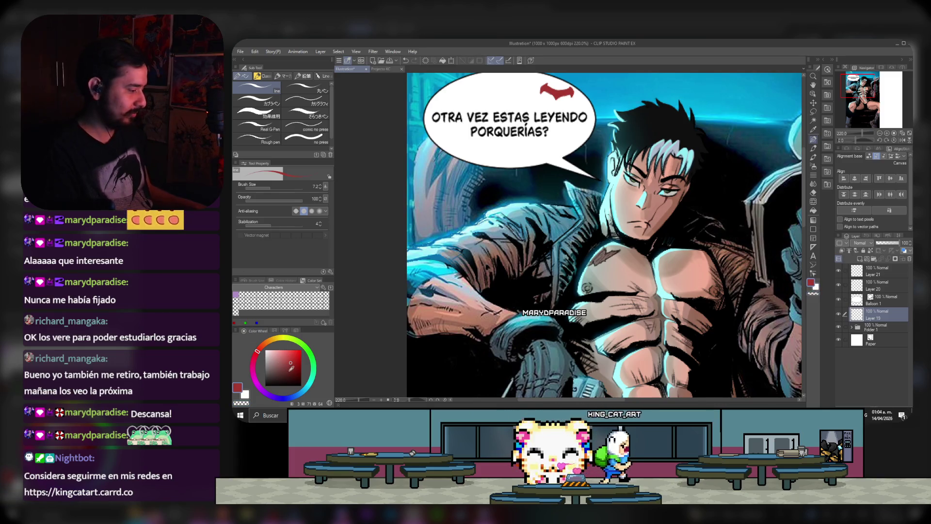
left_click(287, 368)
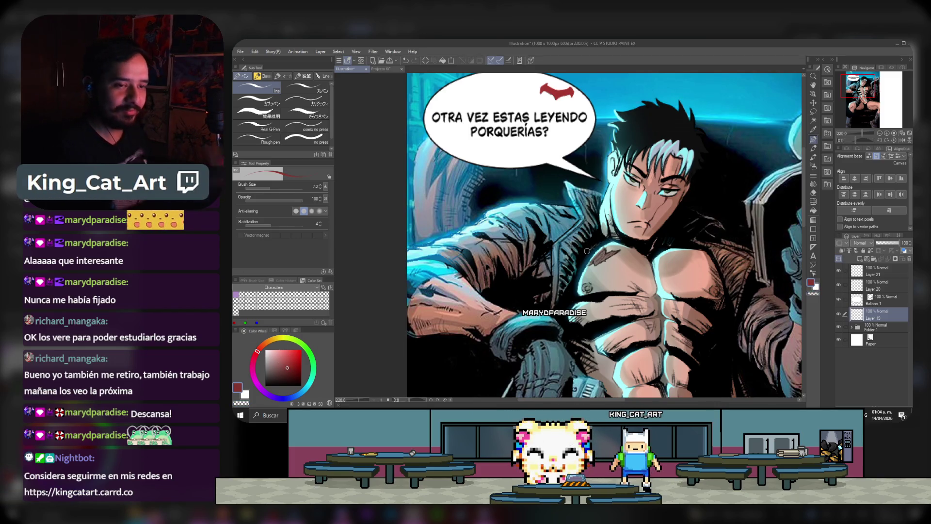
Step: Sketch thin red guide lines across the chest and right pectoral
left_click_drag(655, 293, 625, 288)
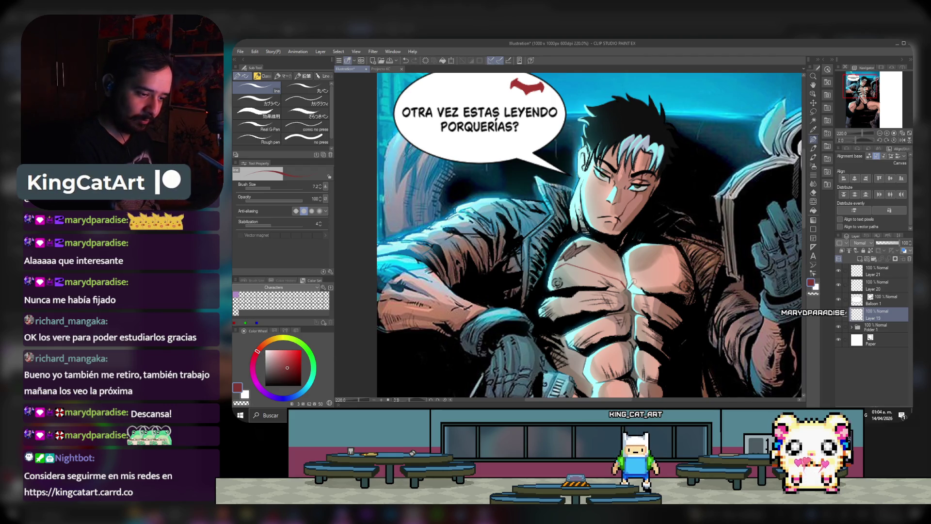
left_click_drag(633, 281, 674, 273)
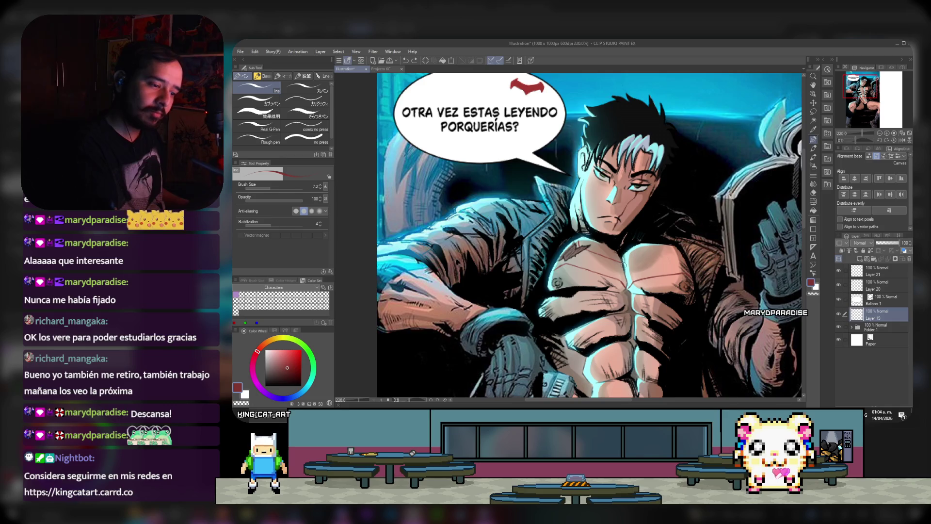
left_click_drag(626, 261, 675, 248)
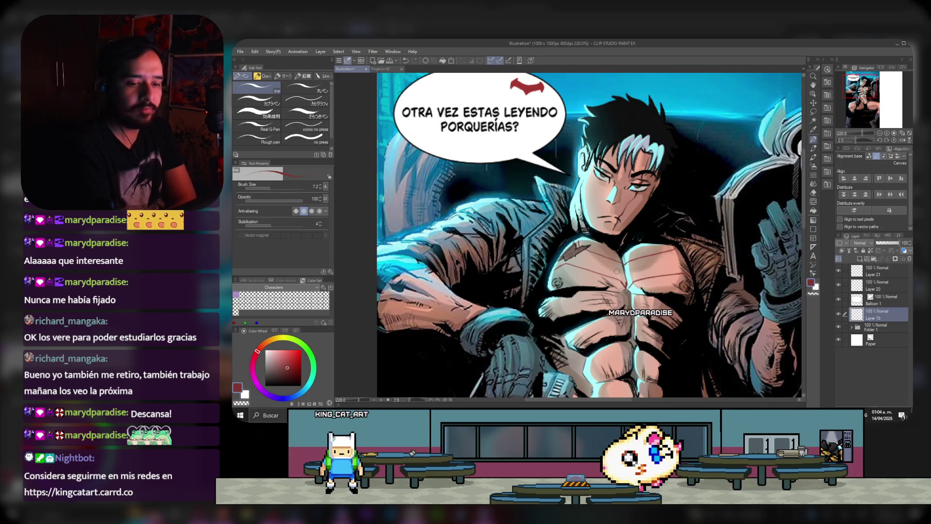
left_click(838, 315)
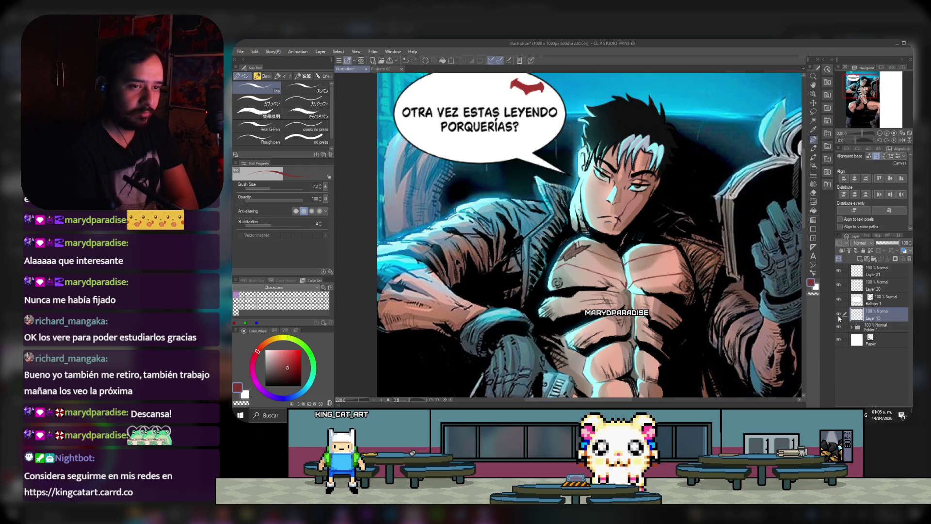
Step: Paint the solid red winged emblem across the man's chest on Layer 19
left_click(837, 314)
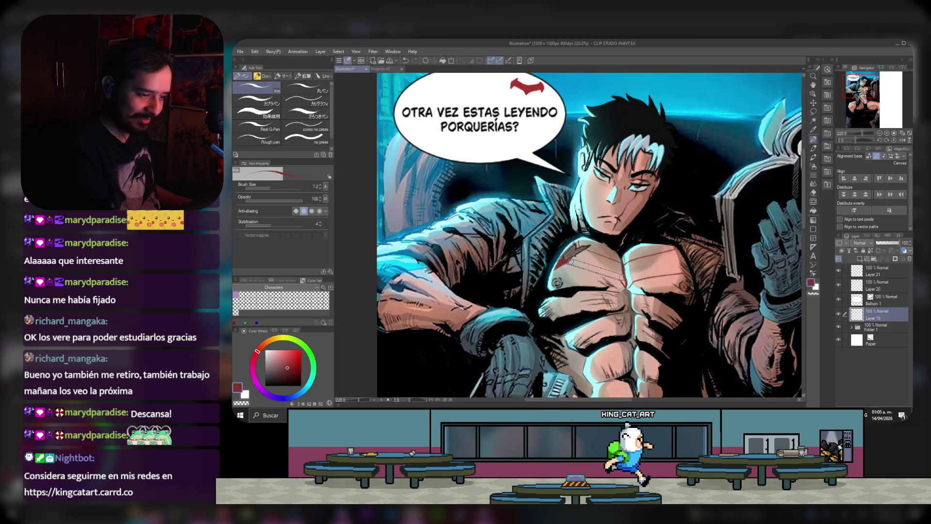
left_click_drag(582, 263, 625, 280)
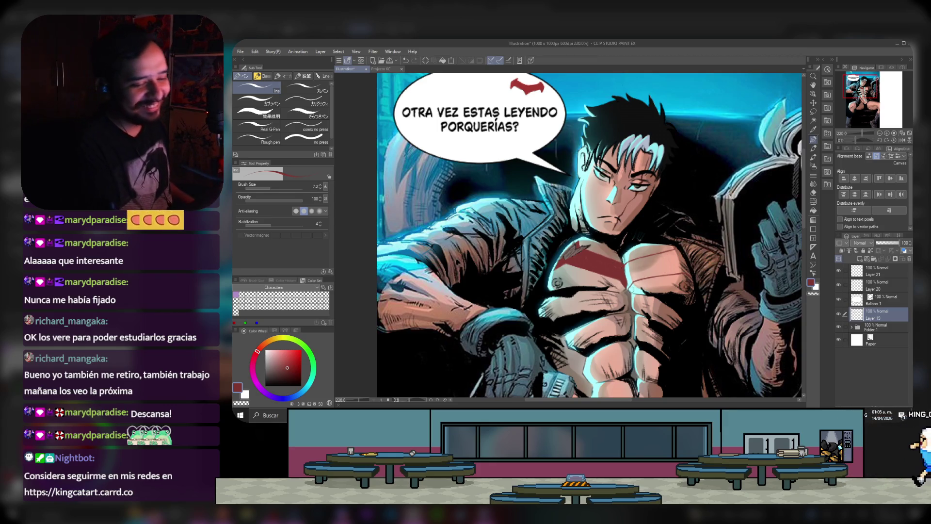
left_click(862, 243)
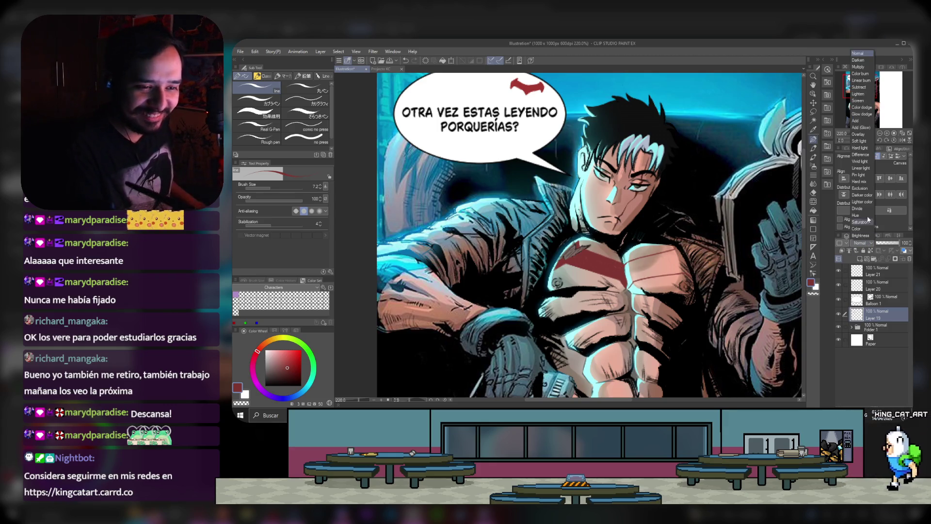
Step: Set Layer 19 to Multiply blending at about 79% opacity
left_click(863, 68)
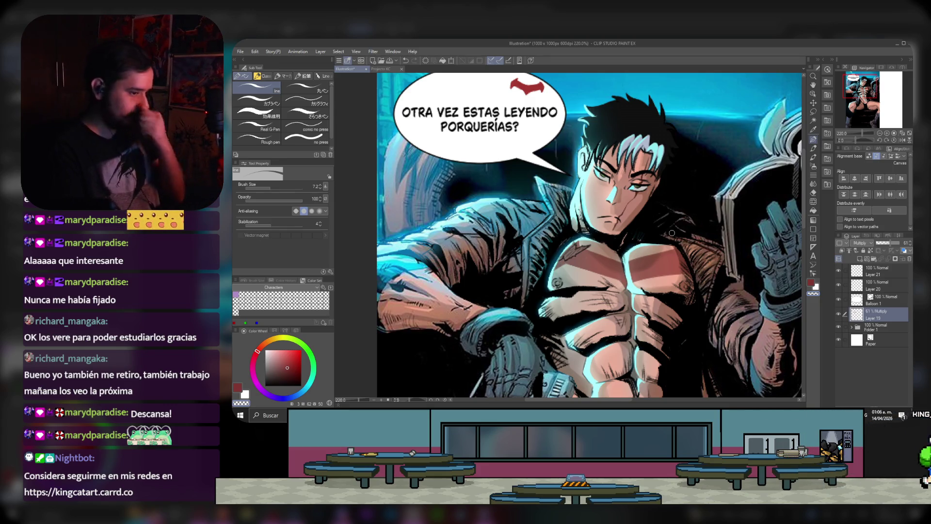
left_click_drag(889, 243, 891, 244)
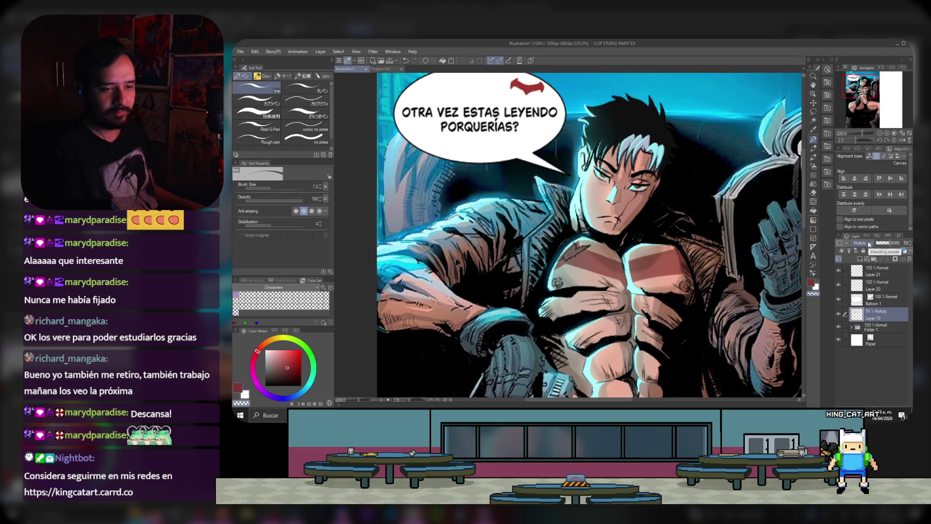
left_click(869, 243)
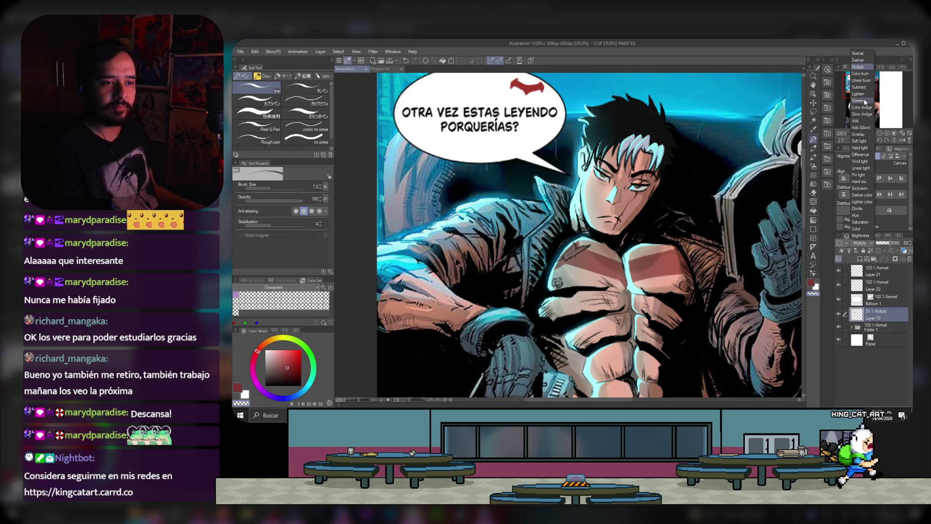
left_click(897, 243)
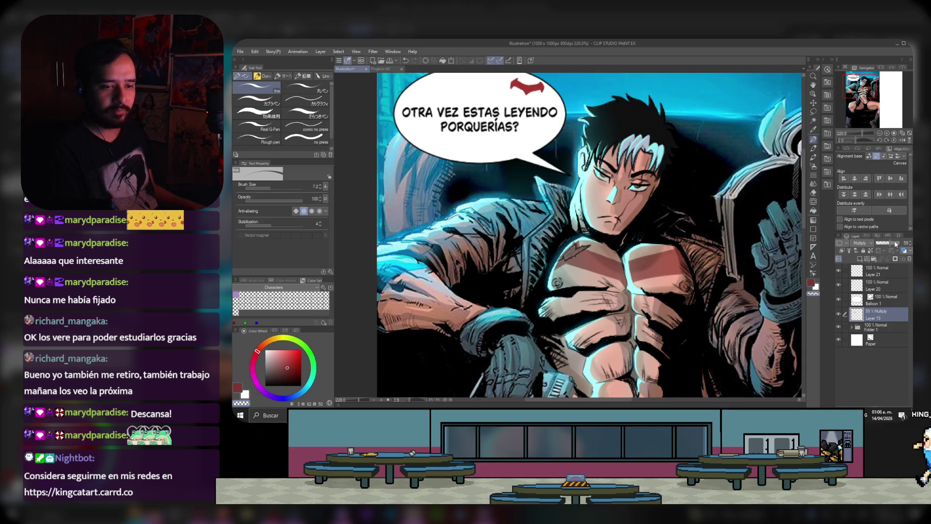
Step: Select a dark red from the colour wheel's inner square
left_click(288, 376)
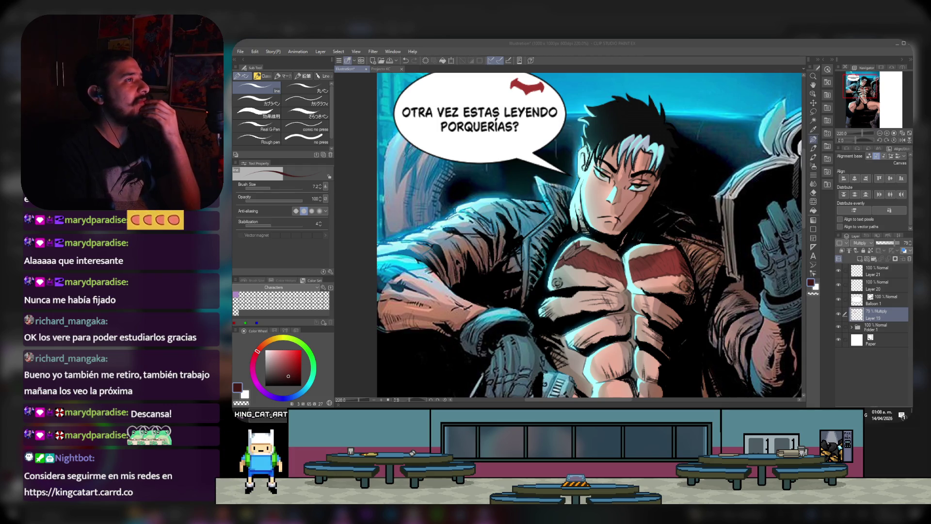
Step: Raise Layer 19's chest shading to 100% opacity
left_click(893, 244)
left_click_drag(894, 245, 903, 248)
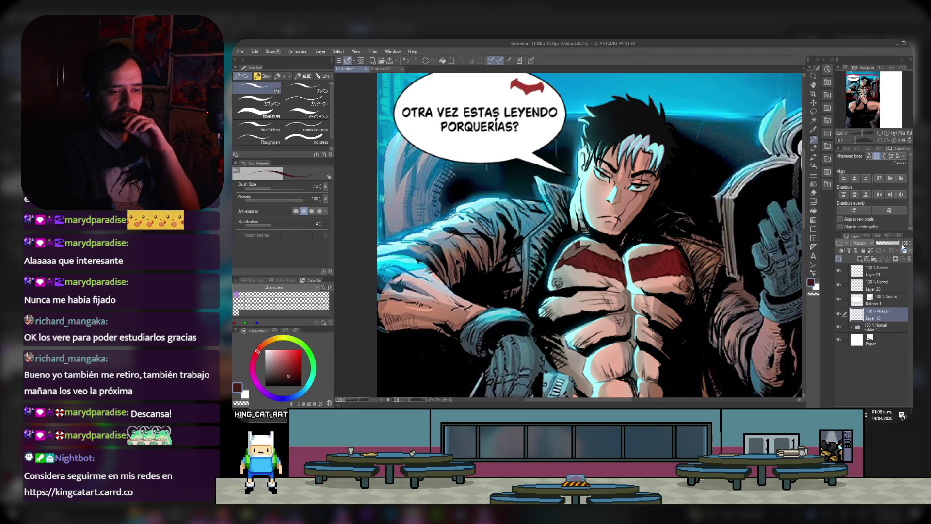
scroll(620, 227, "down", 3)
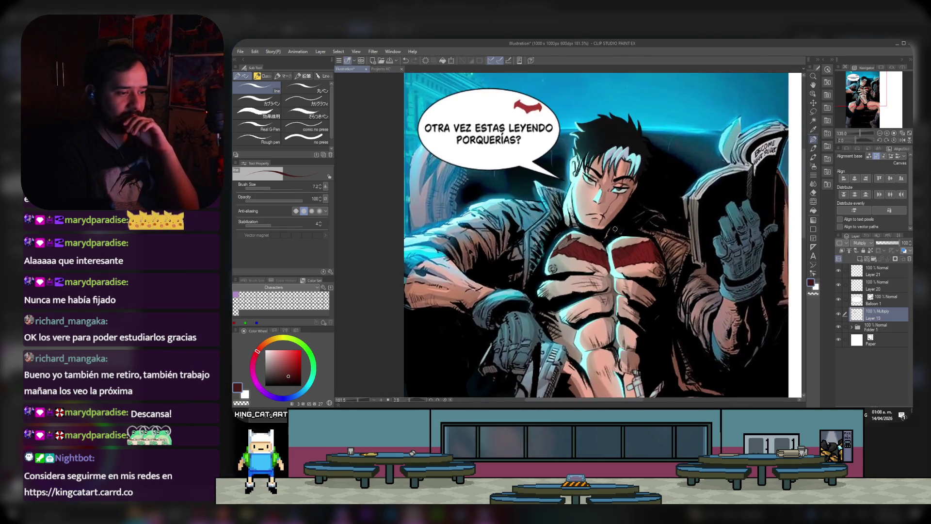
scroll(620, 227, "up", 2)
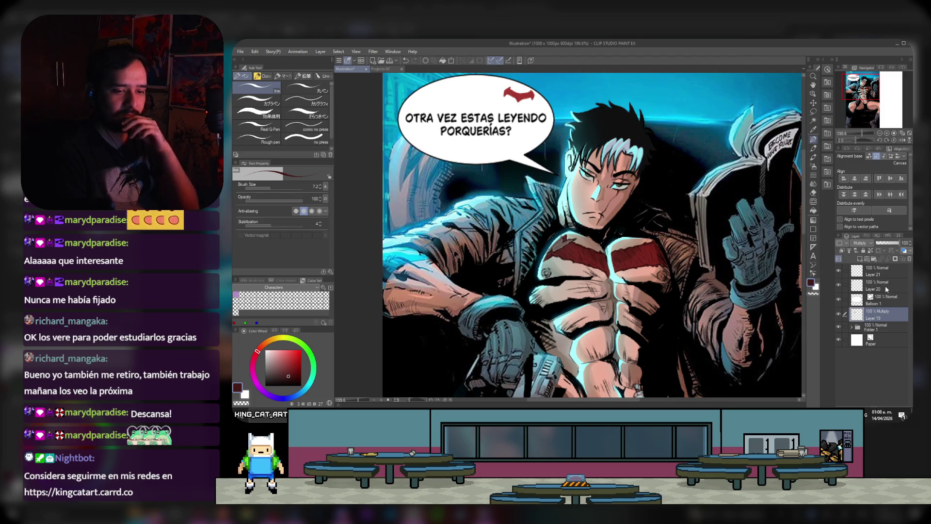
Step: Try Overlay and Darken on Layer 19, return to Multiply, and add a new layer
left_click(870, 246)
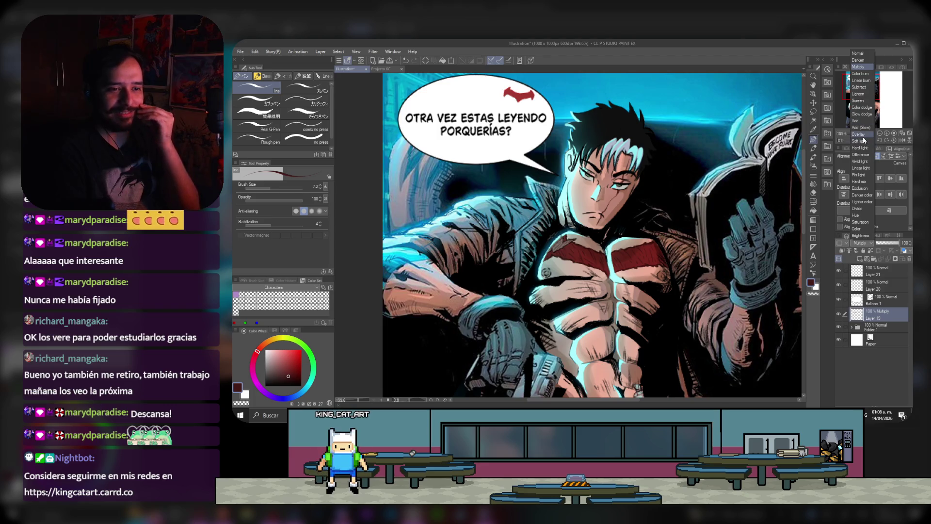
left_click(867, 135)
left_click(867, 245)
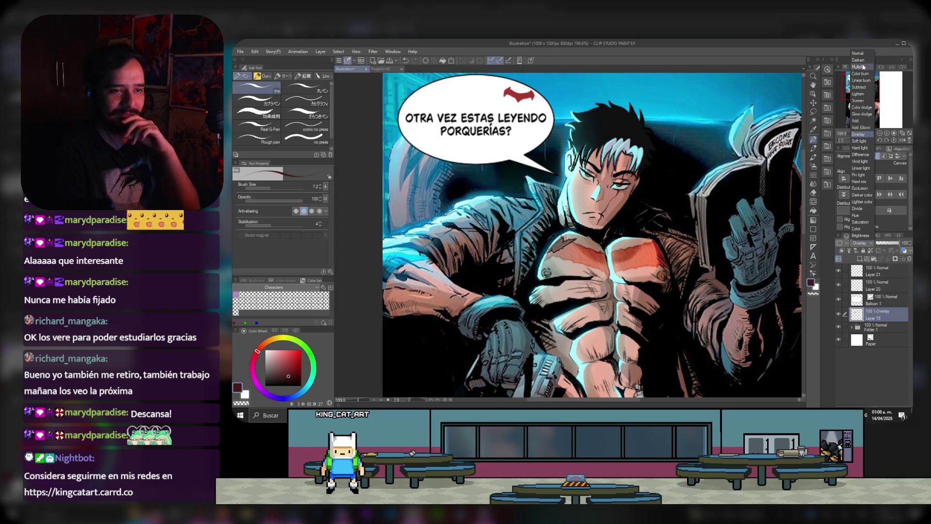
left_click(867, 67)
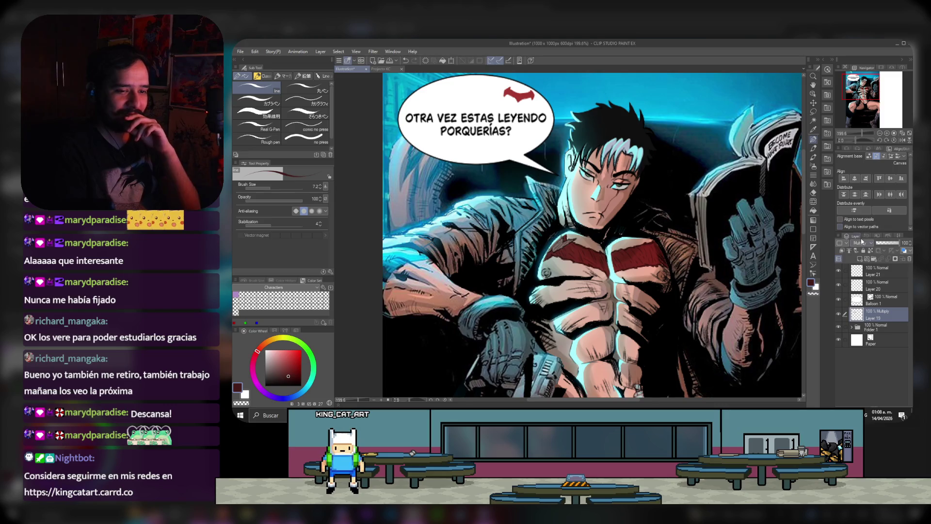
left_click(861, 243)
left_click(866, 62)
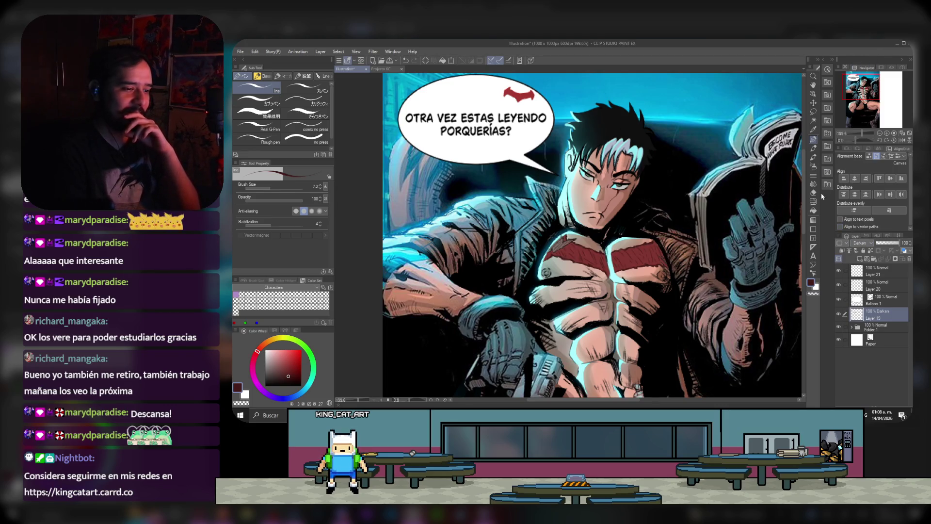
scroll(620, 232, "up", 1)
scroll(616, 241, "up", 1)
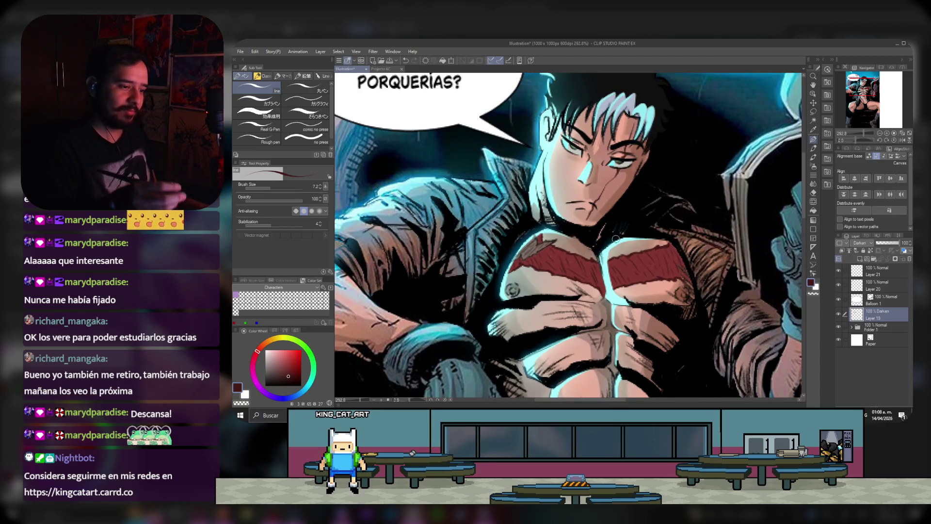
left_click(869, 246)
left_click(866, 72)
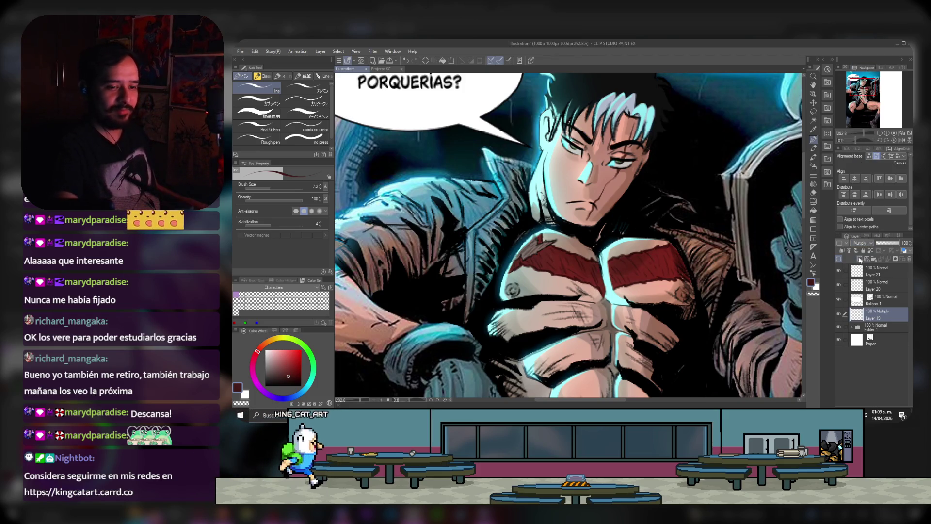
left_click(859, 259)
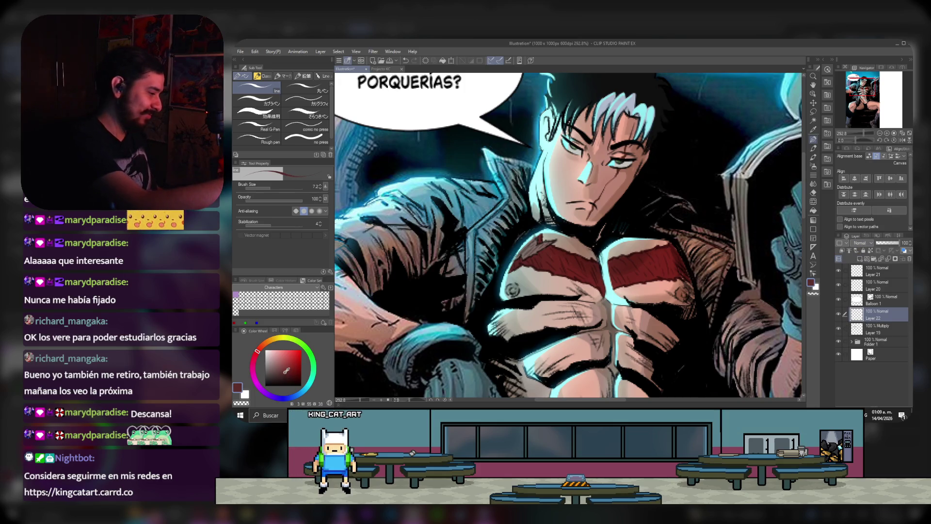
Step: Pick a lighter painting colour and fade new Layer 22 to 68%
left_click(283, 368)
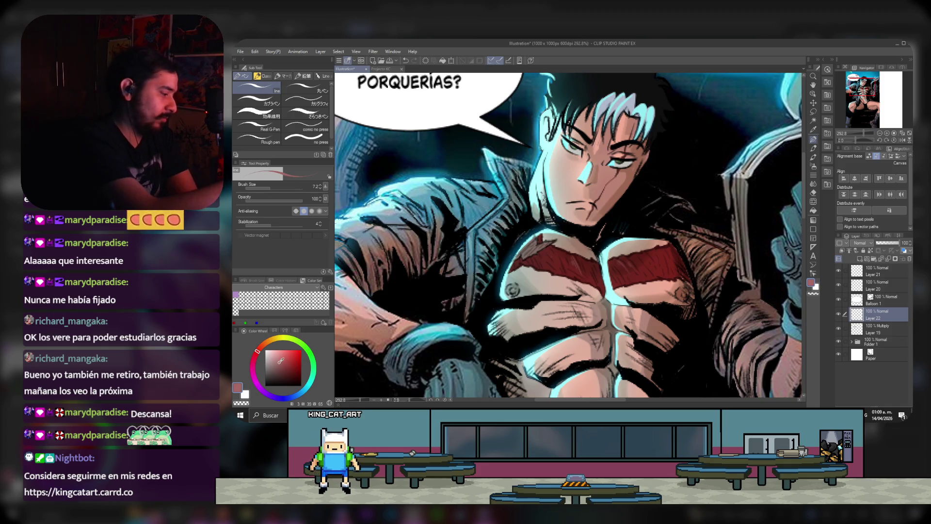
left_click(282, 359)
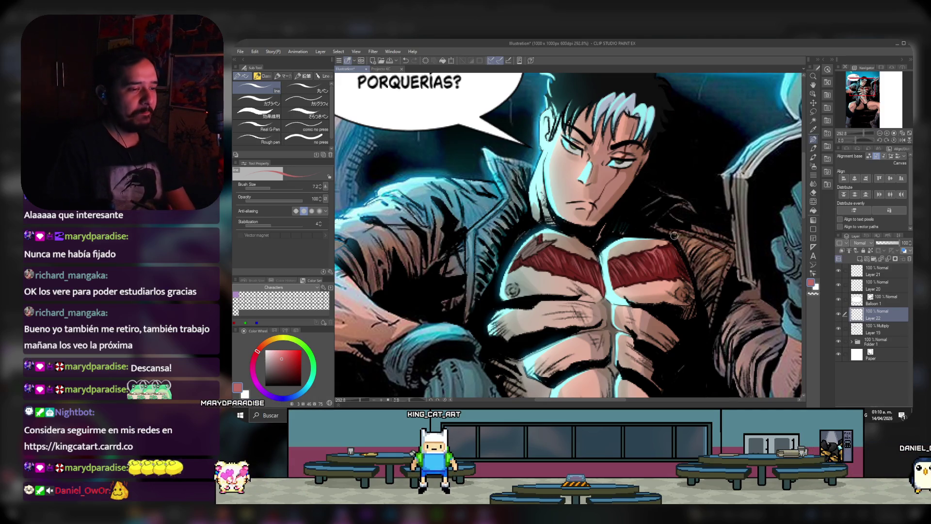
left_click_drag(898, 243, 891, 242)
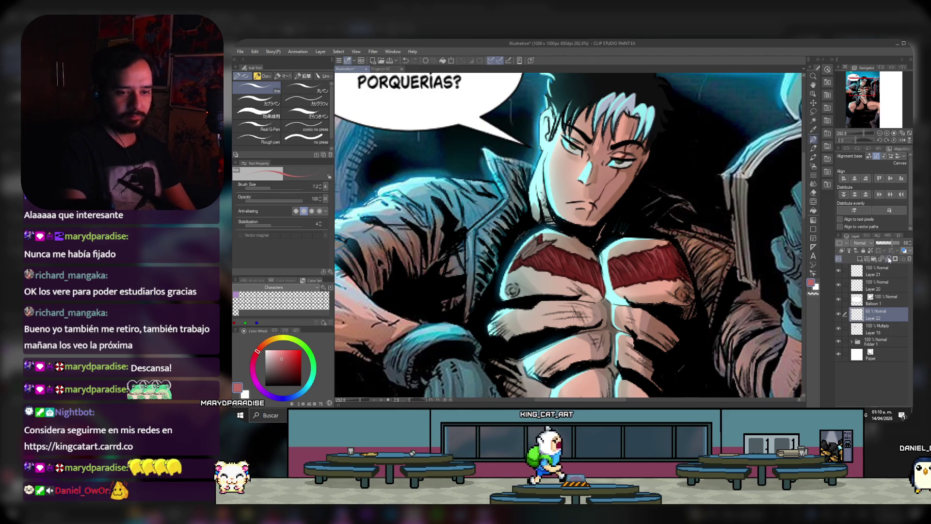
Step: Delete Layer 22 and raise Layer 19's opacity to about 80%
key("ctrl+e")
left_click(892, 243)
left_click_drag(892, 243, 892, 244)
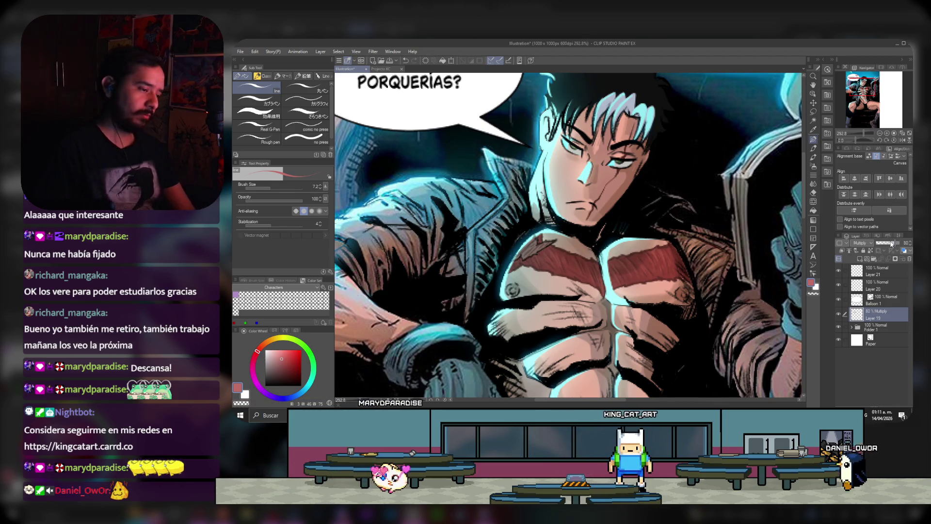
key("ctrl+minus")
key("ctrl+minus")
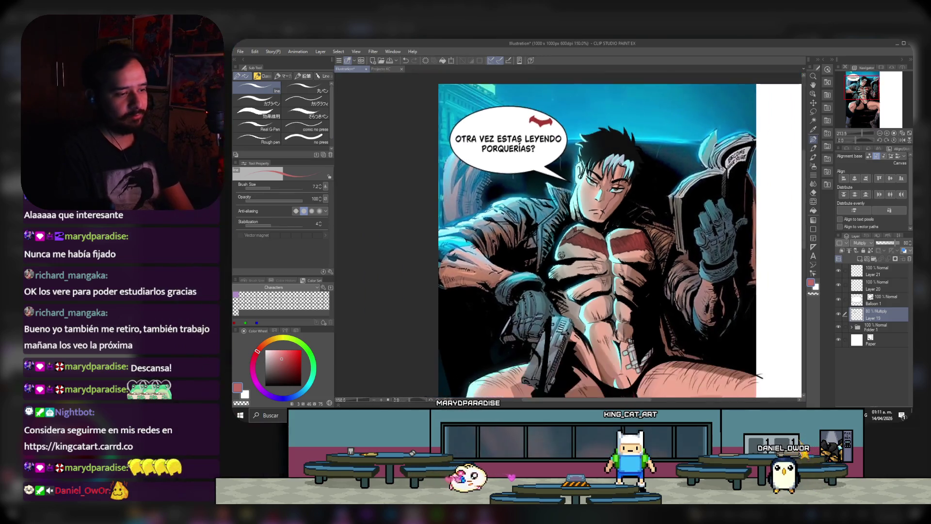
scroll(606, 231, "down", 1)
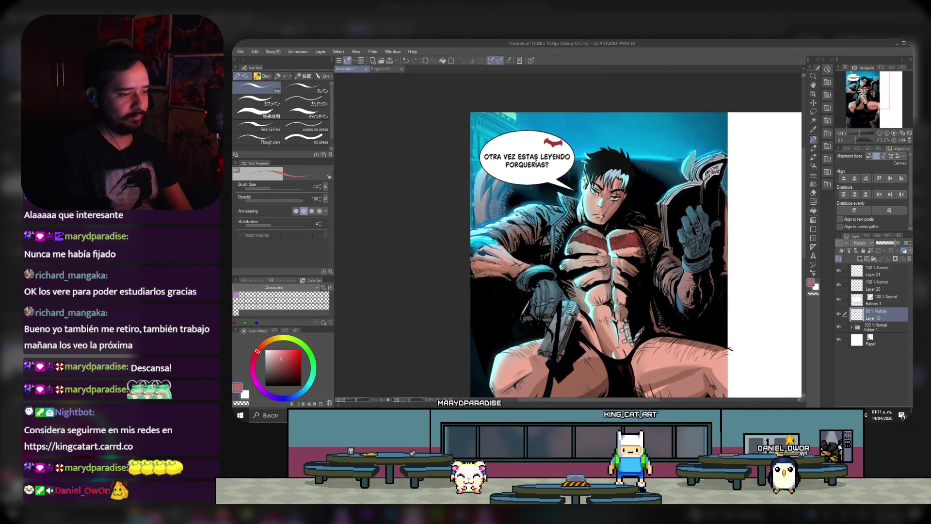
scroll(618, 262, "up", 1)
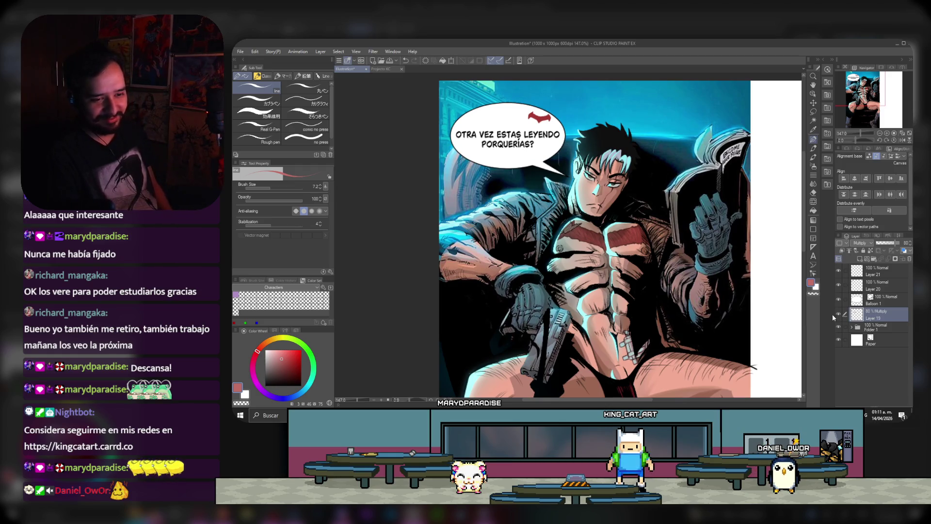
left_click(838, 314)
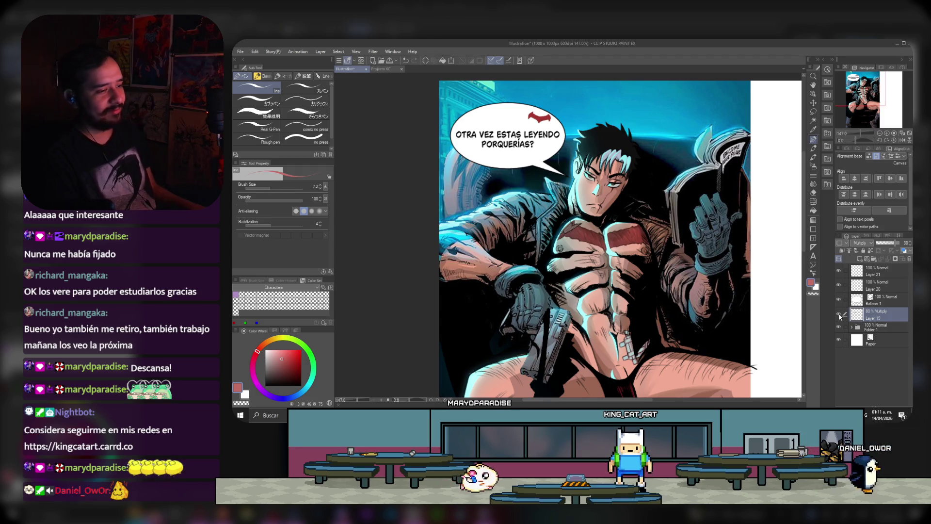
left_click(838, 315)
left_click(839, 315)
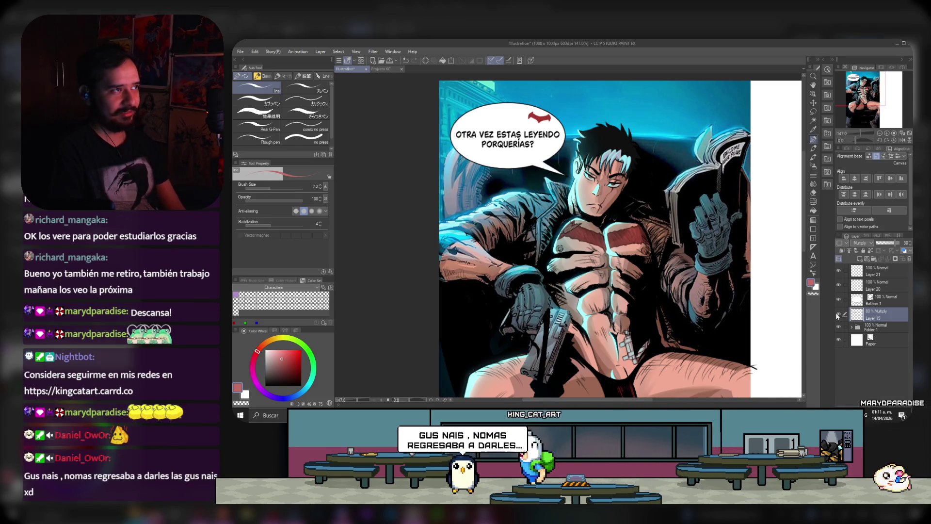
scroll(458, 186, "down", 1)
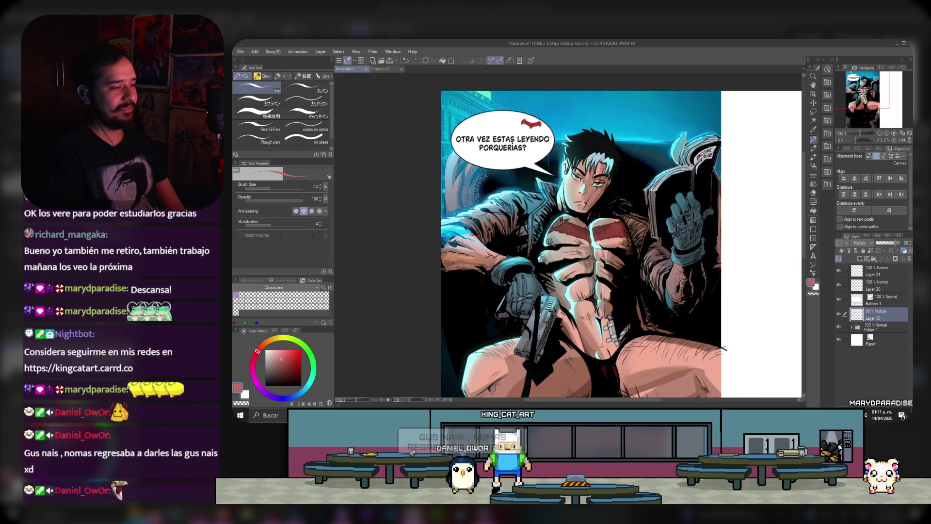
scroll(584, 344, "down", 1)
scroll(585, 344, "down", 1)
scroll(584, 345, "down", 1)
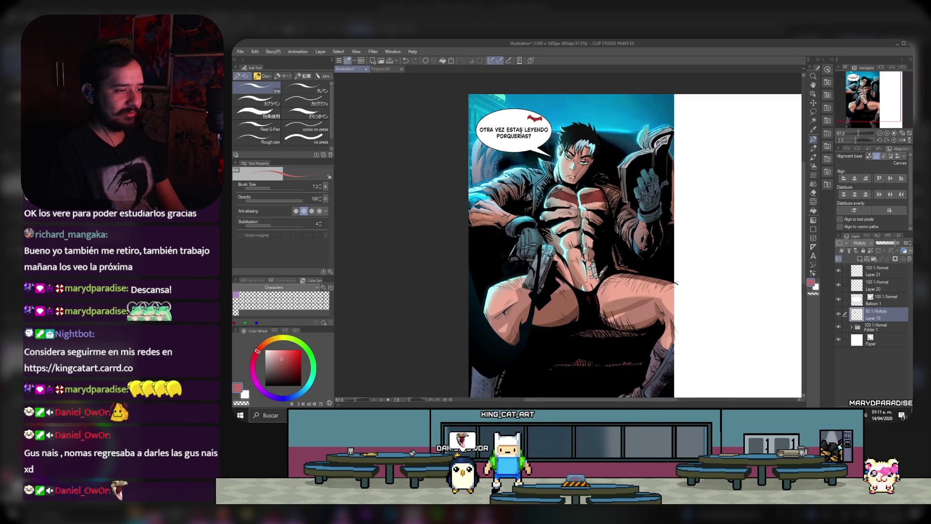
scroll(584, 345, "down", 1)
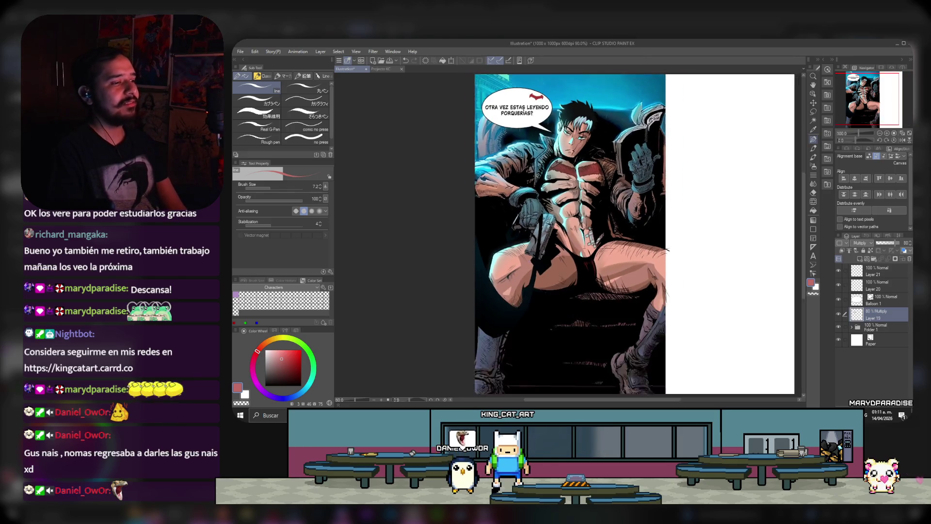
scroll(668, 251, "down", 1)
scroll(669, 252, "down", 1)
scroll(672, 257, "down", 1)
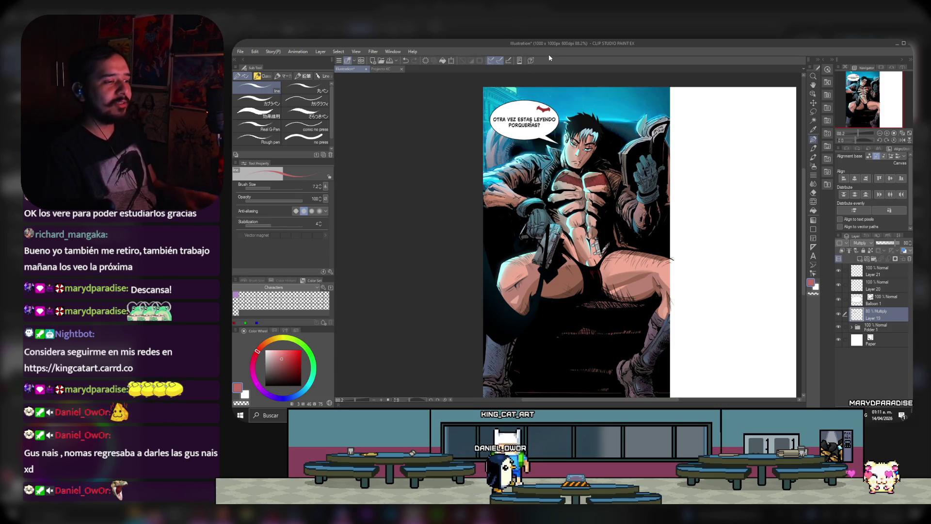
scroll(631, 215, "up", 1)
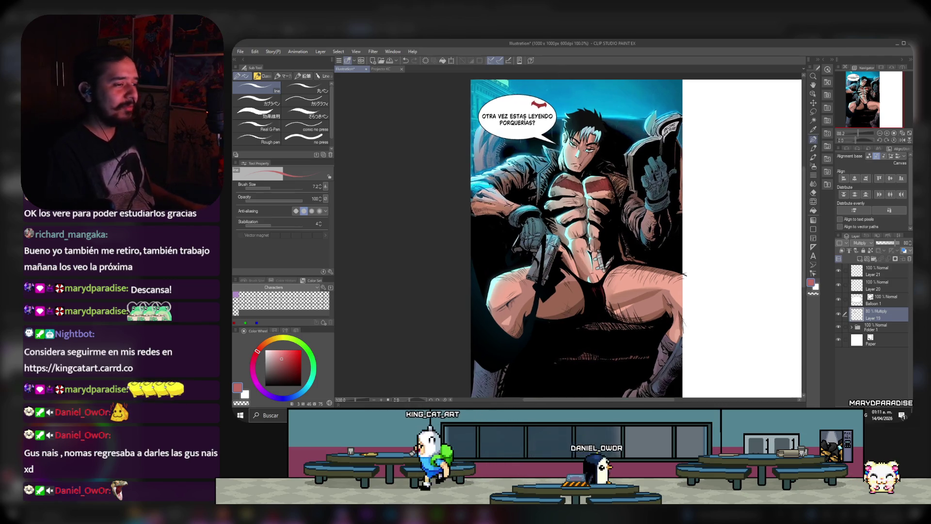
scroll(631, 215, "up", 1)
left_click(839, 314)
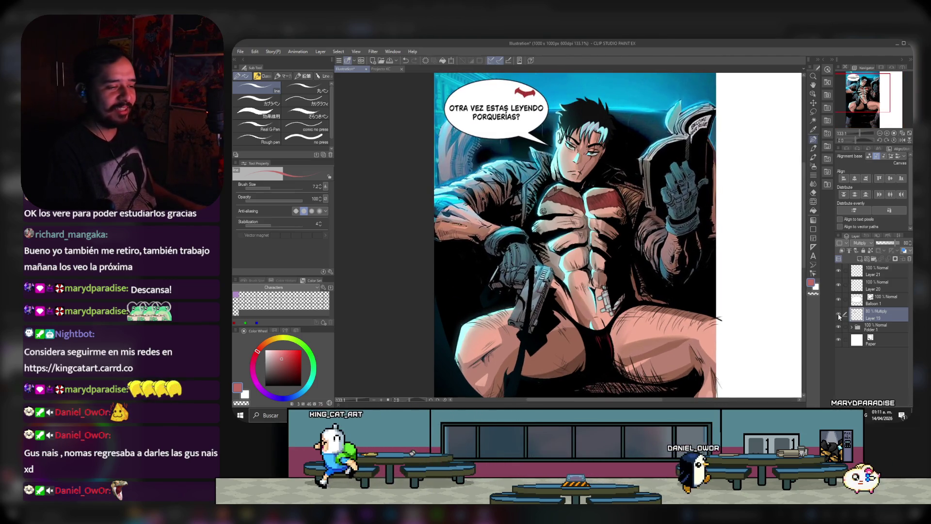
left_click(838, 313)
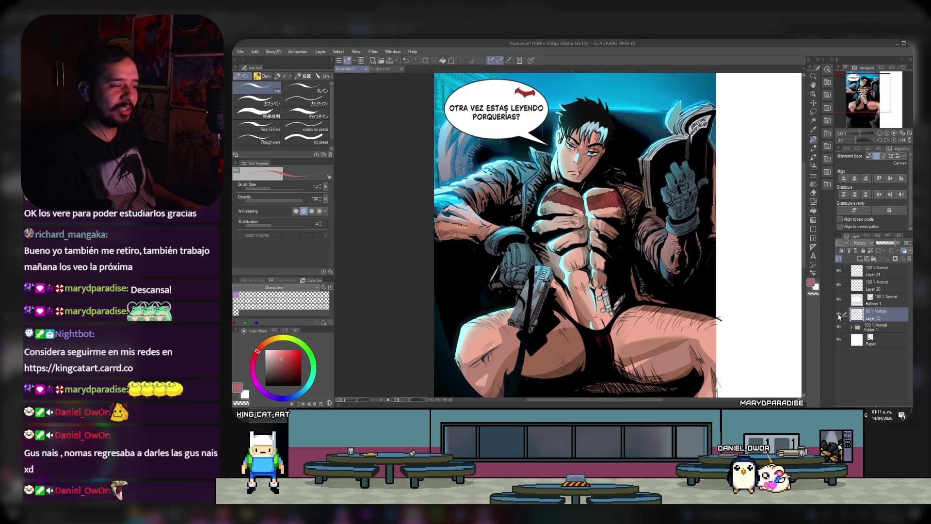
left_click(839, 315)
left_click(839, 315)
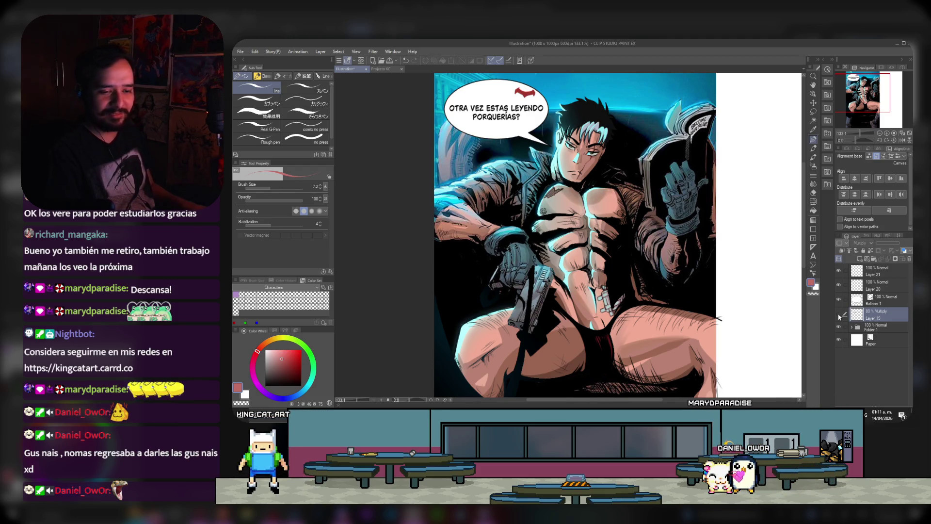
left_click(839, 314)
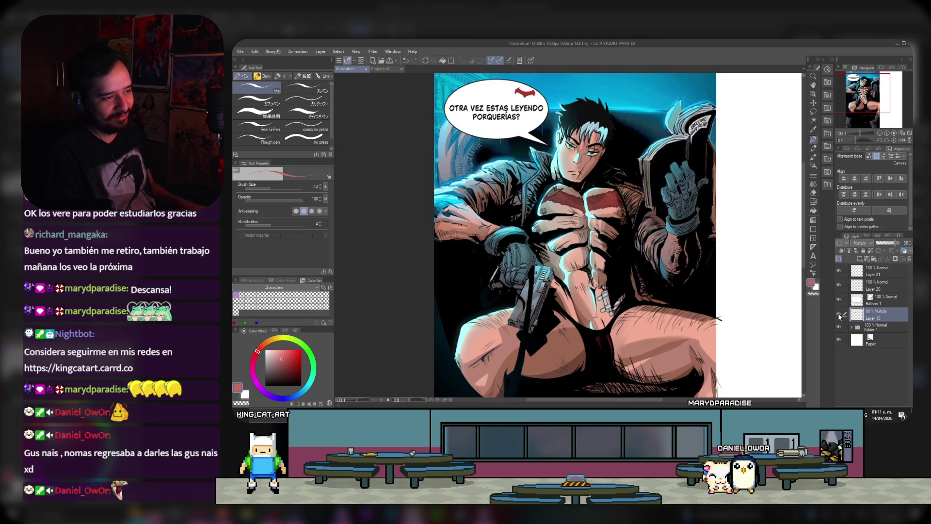
left_click(839, 314)
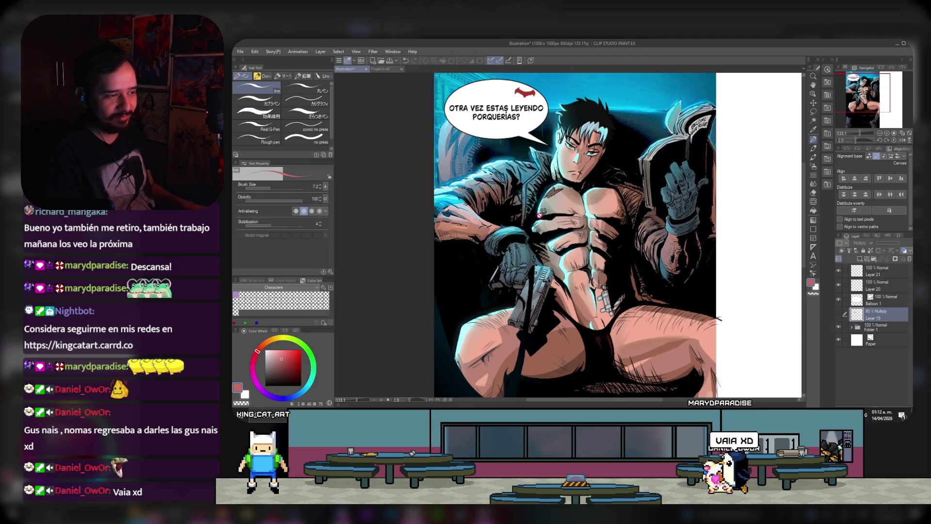
scroll(539, 215, "down", 2)
scroll(540, 214, "up", 1)
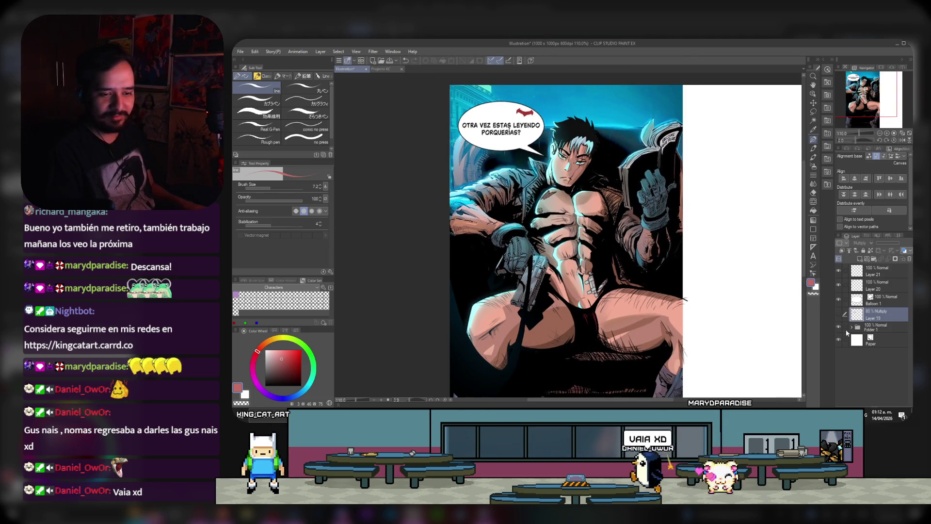
left_click(850, 327)
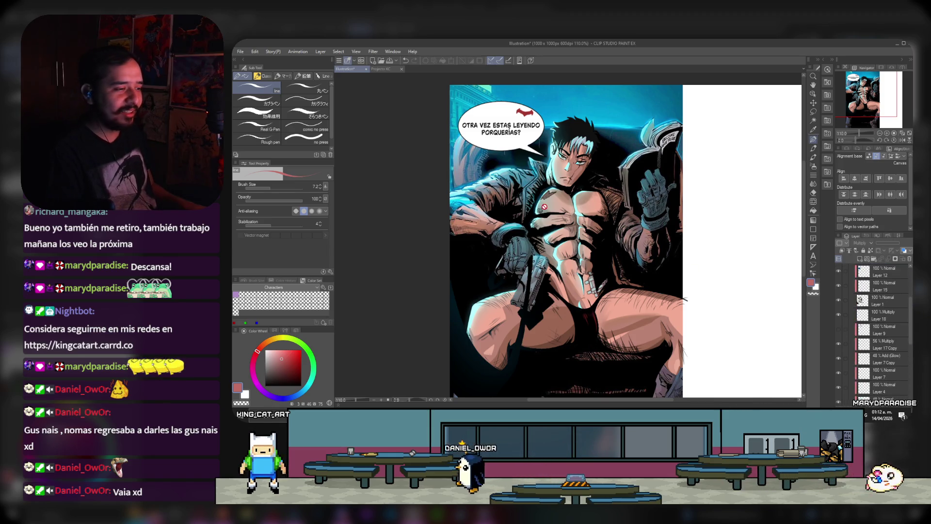
scroll(544, 207, "up", 2)
scroll(544, 207, "up", 2)
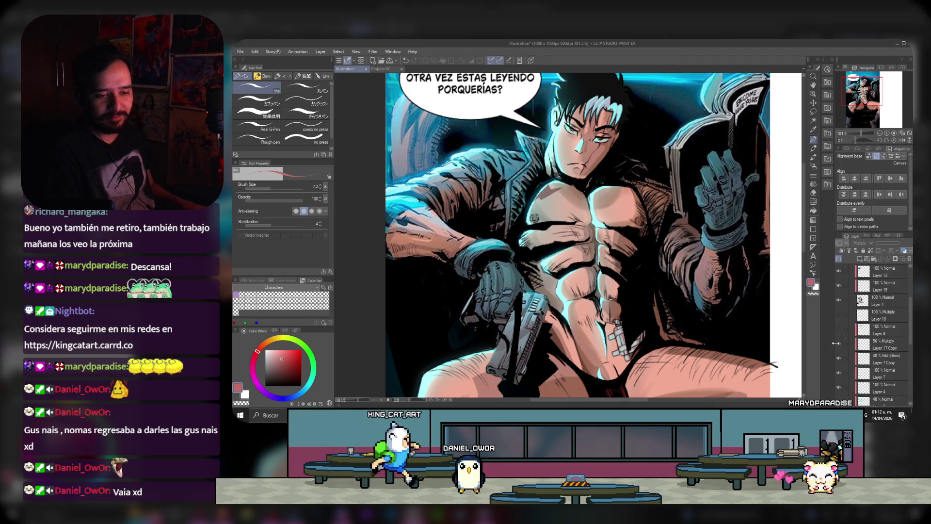
scroll(506, 228, "down", 2)
scroll(873, 311, "up", 5)
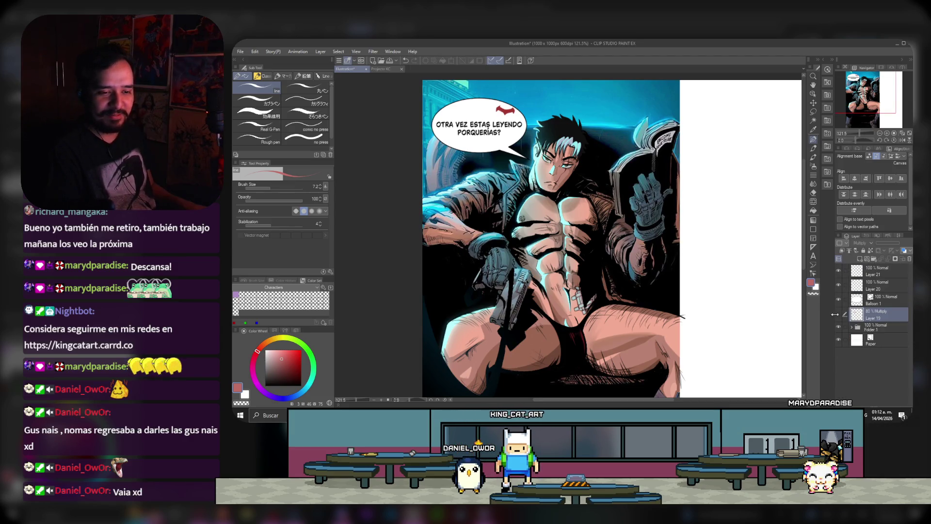
scroll(443, 176, "down", 2)
scroll(504, 194, "down", 2)
scroll(564, 208, "up", 2)
scroll(563, 208, "up", 1)
scroll(564, 207, "down", 1)
scroll(572, 201, "up", 1)
scroll(579, 196, "up", 1)
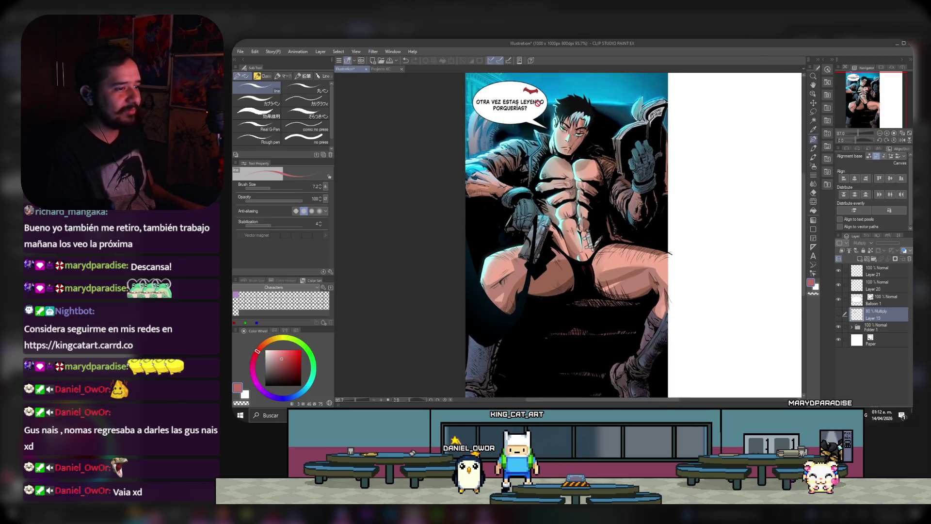
scroll(587, 192, "down", 1)
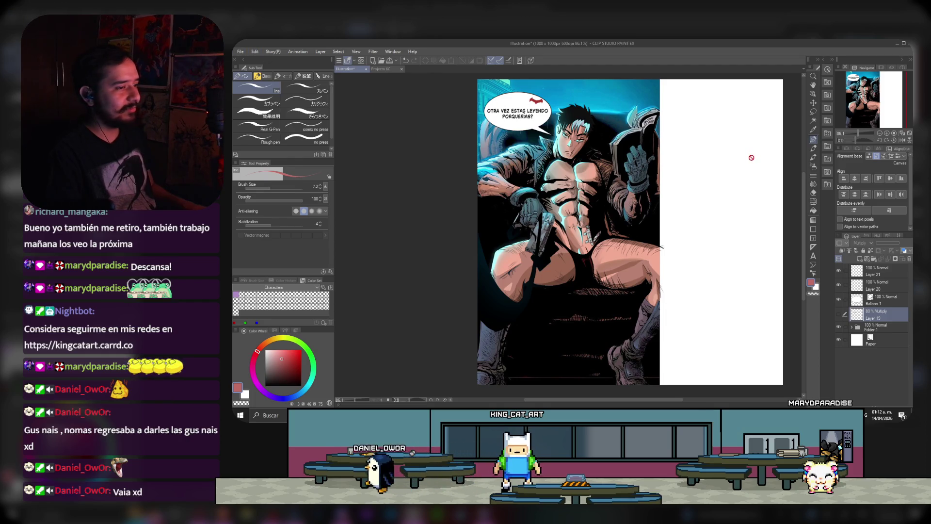
scroll(737, 97, "up", 1)
scroll(738, 98, "down", 1)
scroll(503, 90, "up", 1)
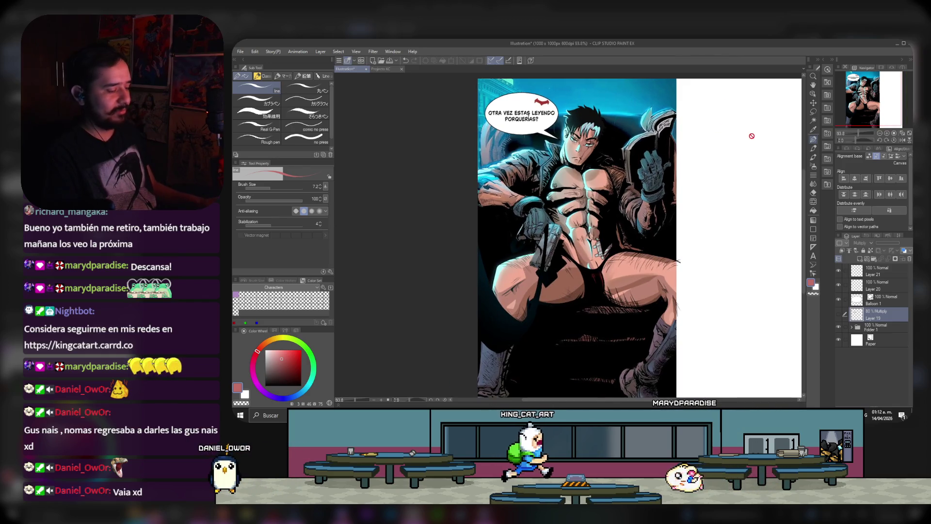
key("super+shift+s")
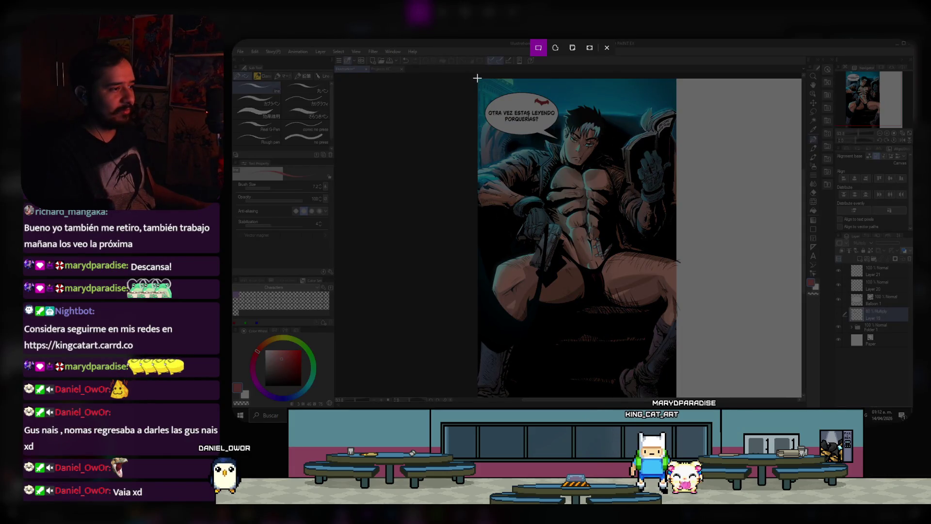
left_click_drag(477, 78, 677, 397)
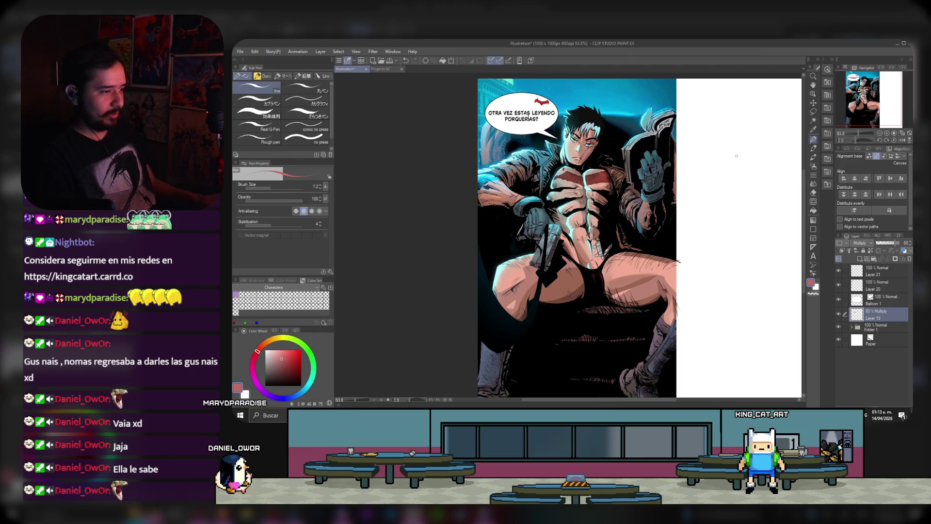
scroll(550, 103, "up", 2)
Step: Hide Layer 9 inside Folder 1, then collapse the folder
scroll(550, 104, "up", 1)
scroll(550, 104, "up", 1)
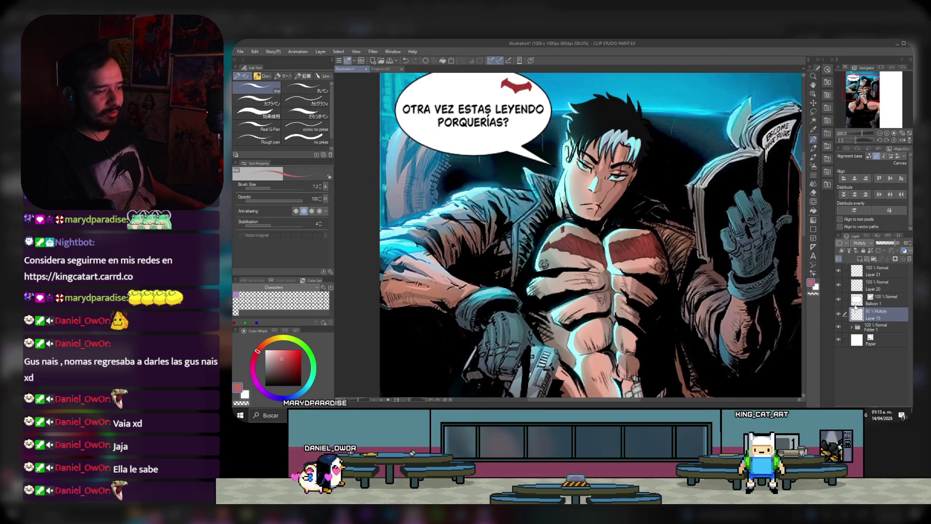
left_click(852, 328)
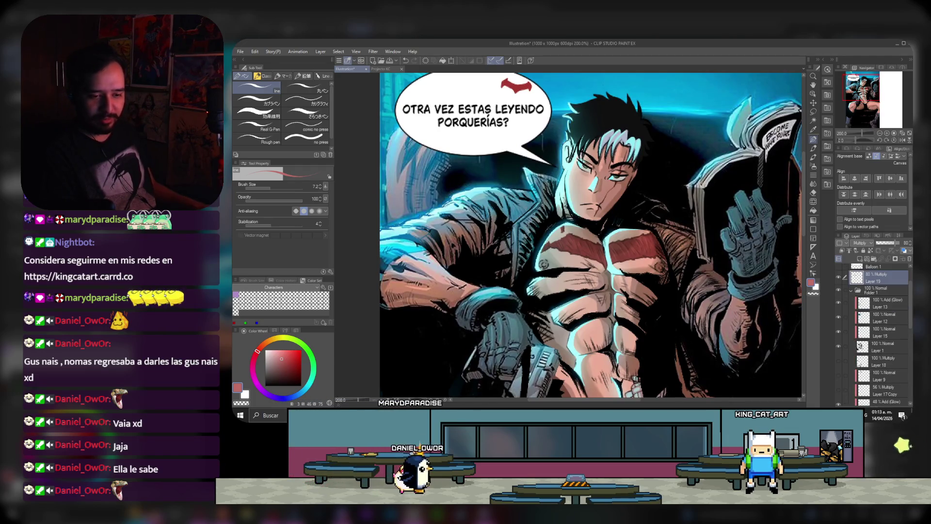
left_click(838, 375)
left_click(851, 290)
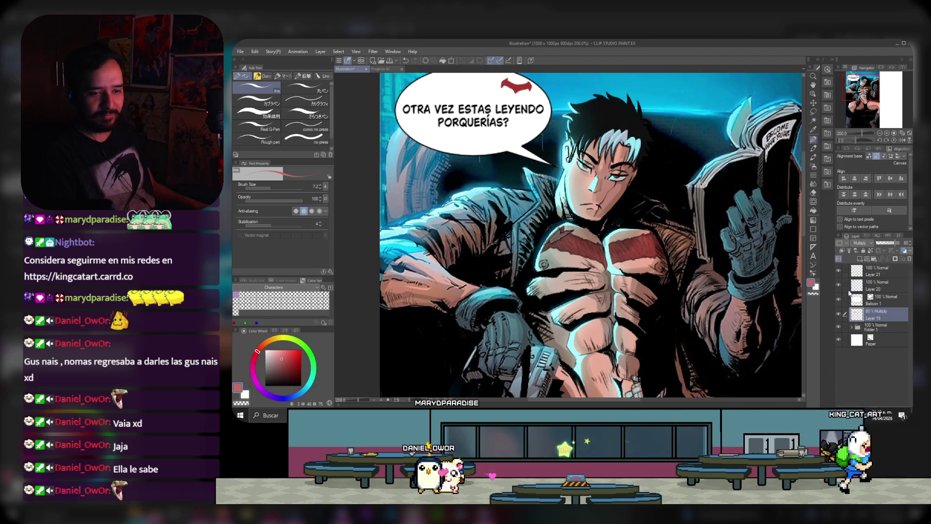
Step: Take a Win+Shift+S screenshot of the whole illustration
scroll(592, 238, "down", 4)
scroll(643, 284, "up", 1)
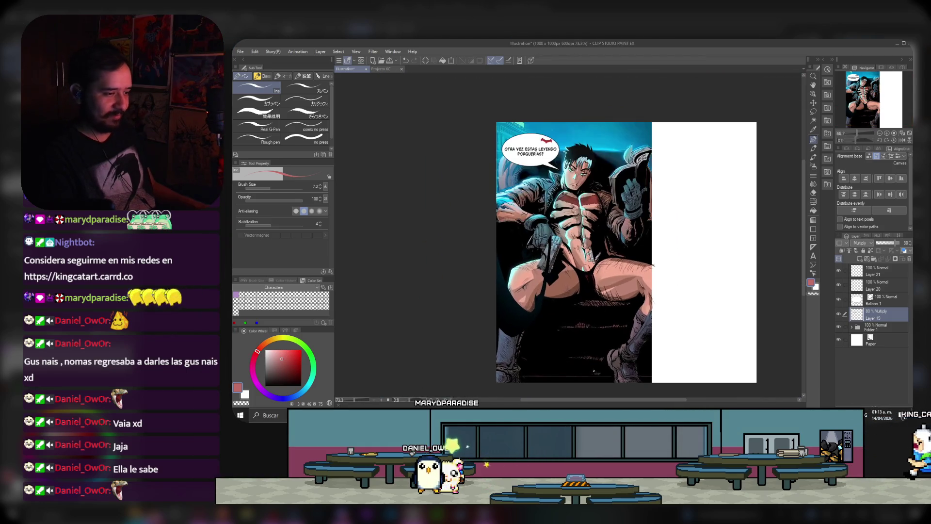
scroll(647, 257, "up", 1)
scroll(654, 227, "down", 1)
scroll(653, 228, "up", 1)
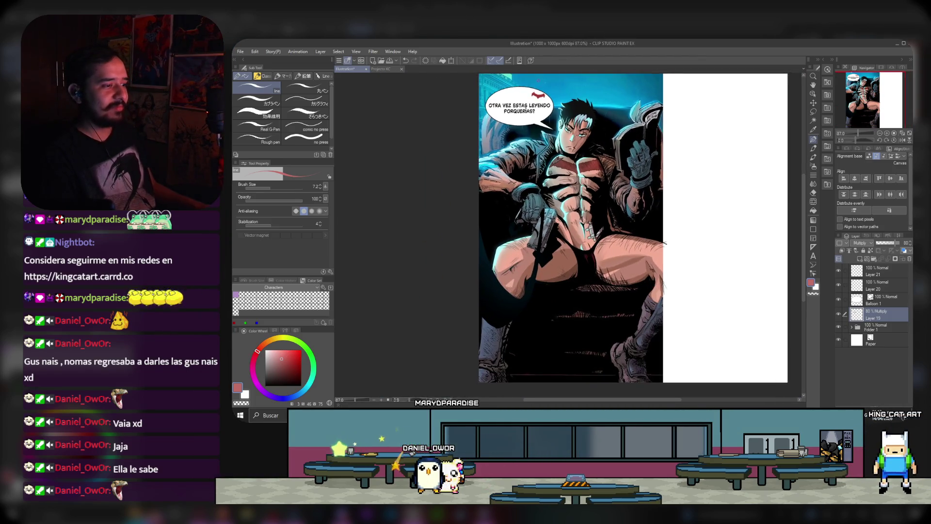
scroll(677, 259, "up", 1)
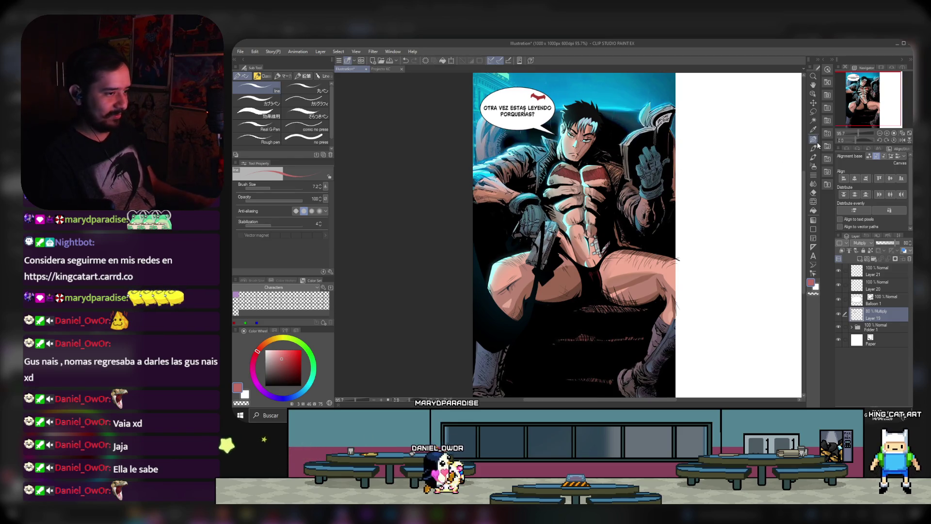
key("super+shift+s")
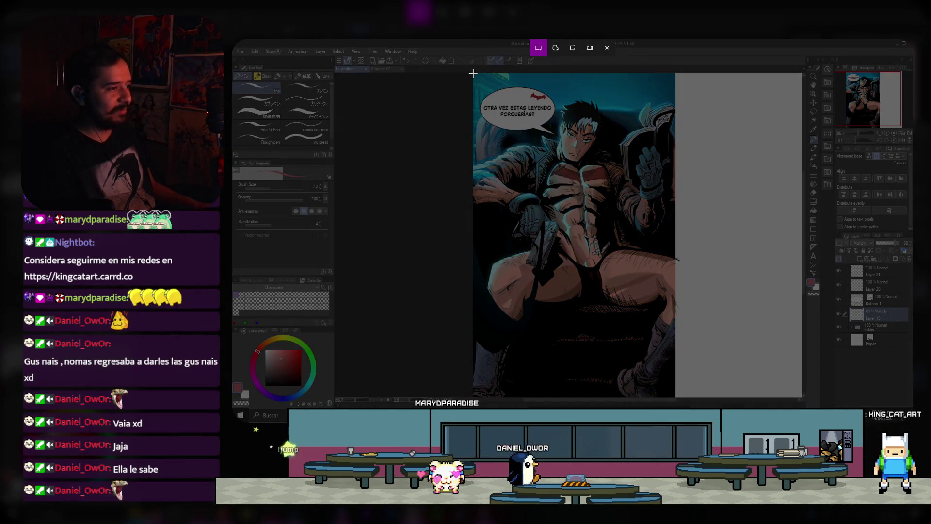
left_click_drag(471, 73, 675, 396)
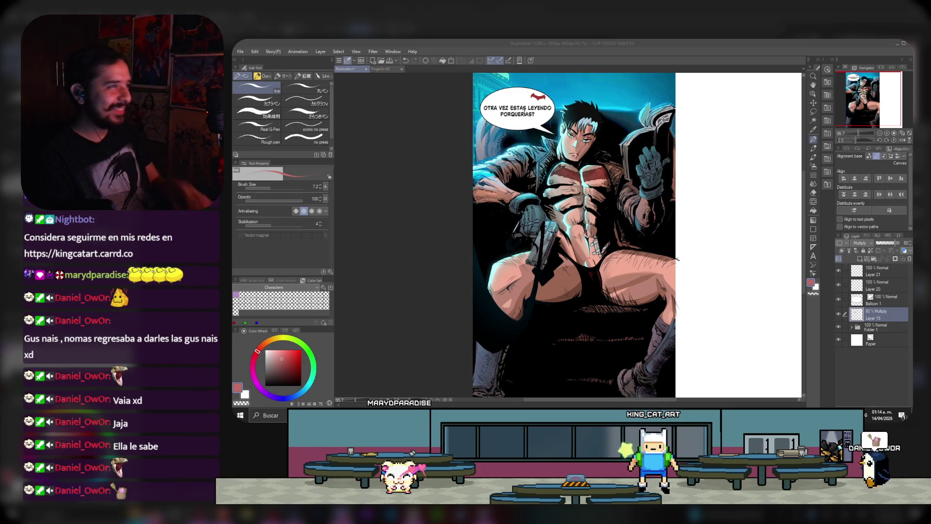
Step: Open File > Timelapse export settings and set Length to All
left_click(559, 50)
left_click(240, 51)
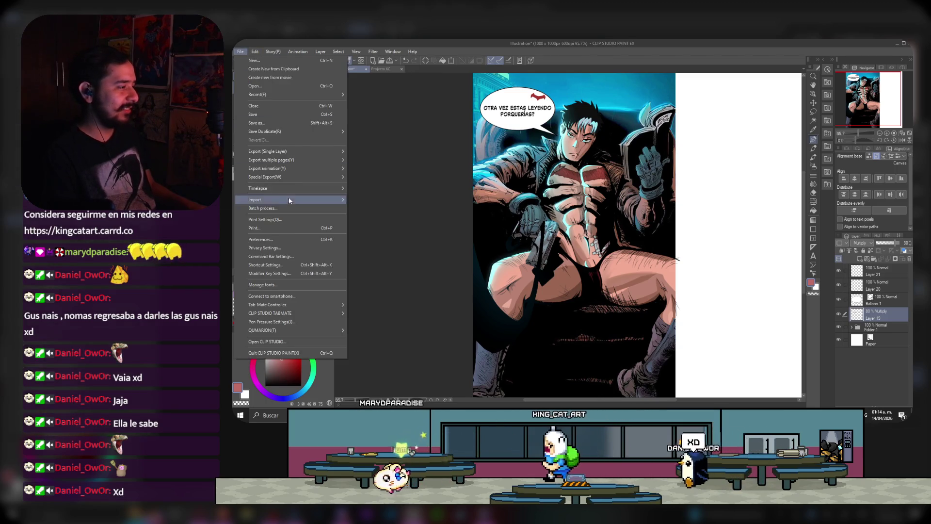
left_click(379, 193)
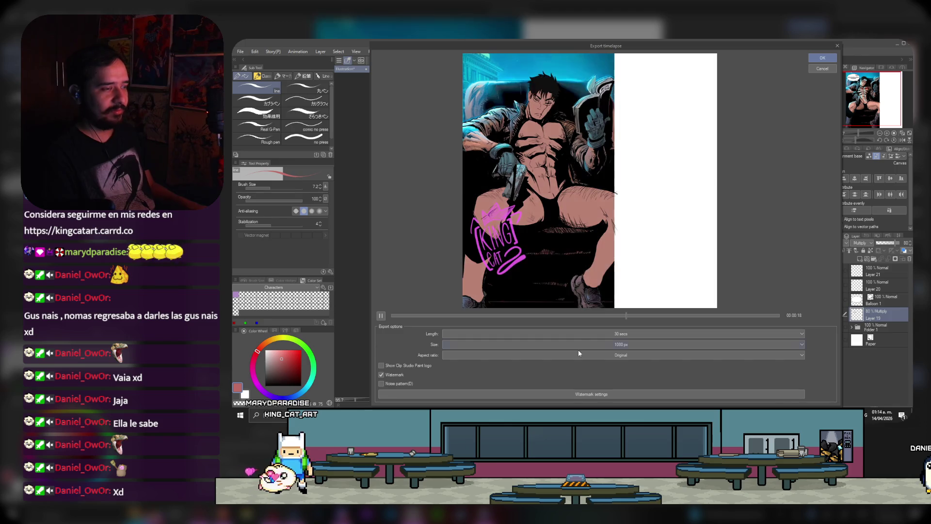
left_click(580, 334)
left_click(551, 361)
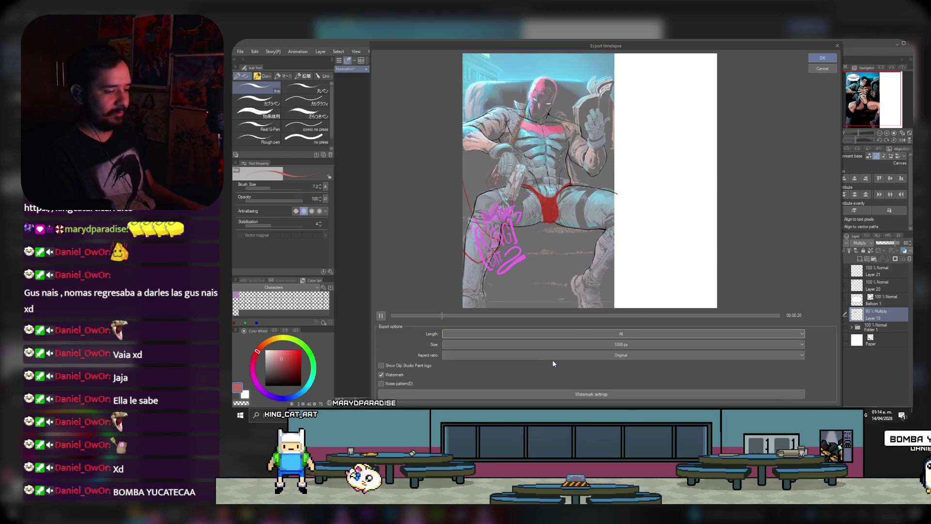
Step: Scrub and play the timelapse preview, then confirm the export
mouse_move(576, 316)
left_mouse_down()
mouse_move(796, 317)
mouse_move(537, 319)
left_mouse_up()
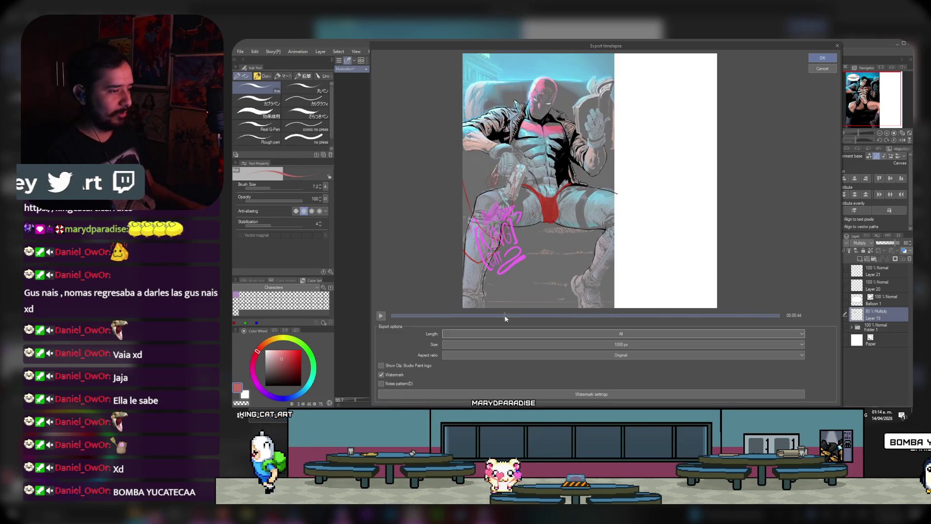
key("space")
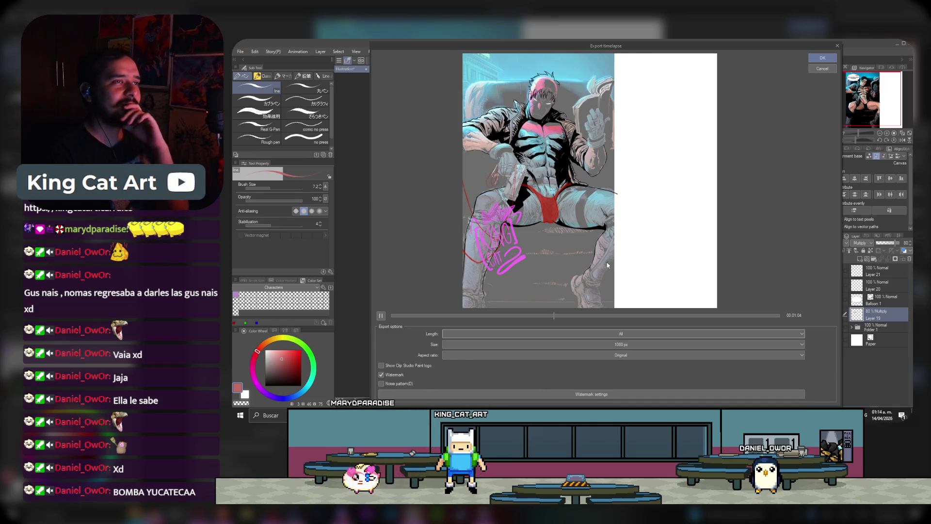
left_click(597, 315)
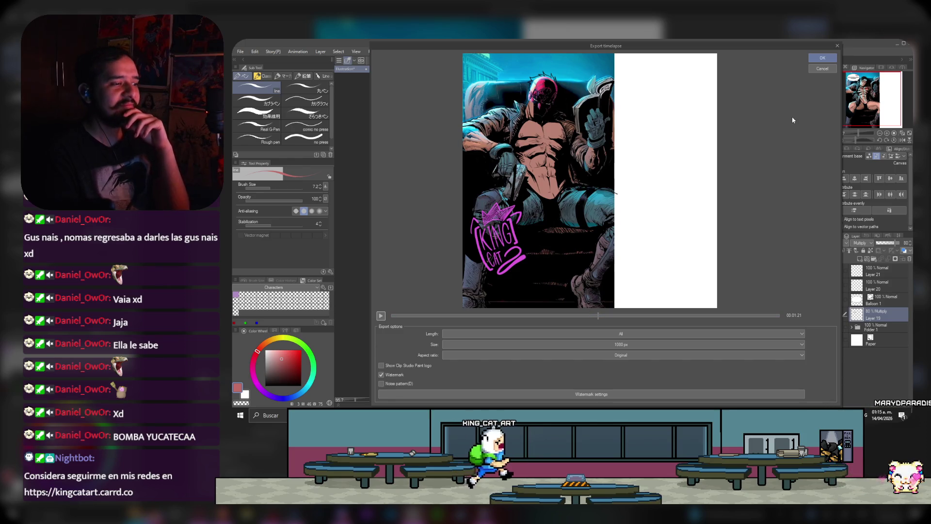
left_click(823, 58)
type("Jasdo")
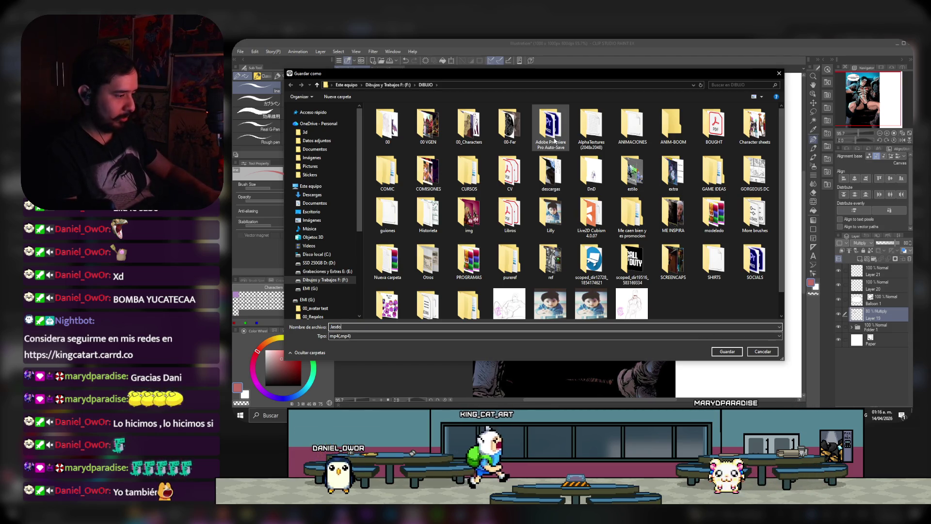
Step: Fix the file name to 'JasonTodd' and save the timelapse mp4 into the DIBUJO folder
key("BackSpace")
key("BackSpace")
type("onT")
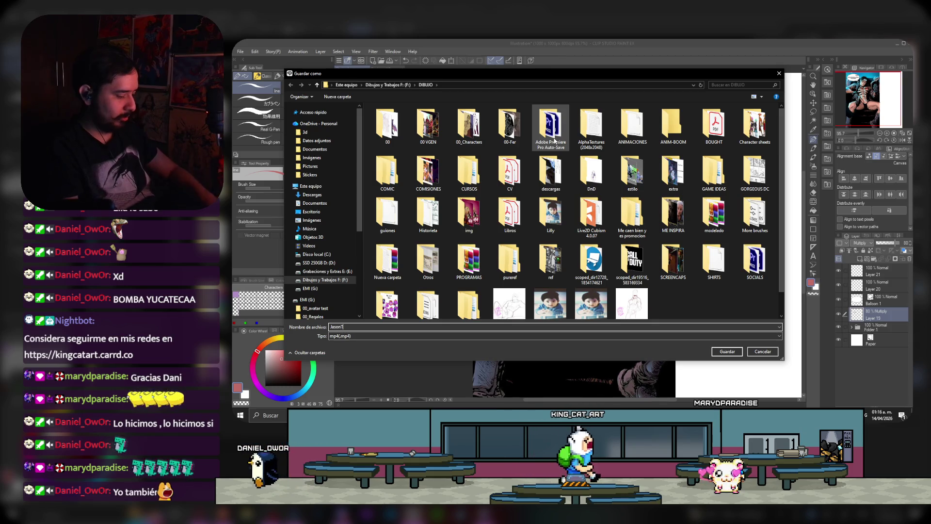
type("O")
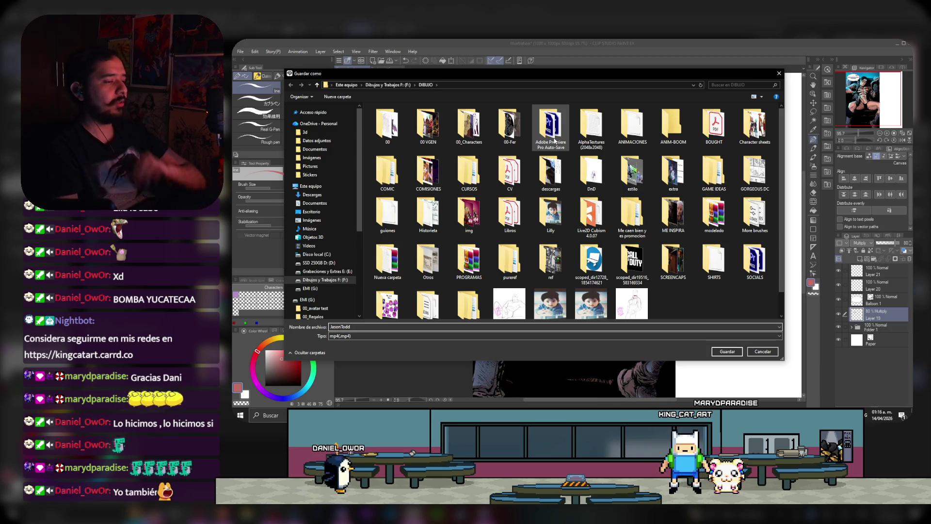
key("Return")
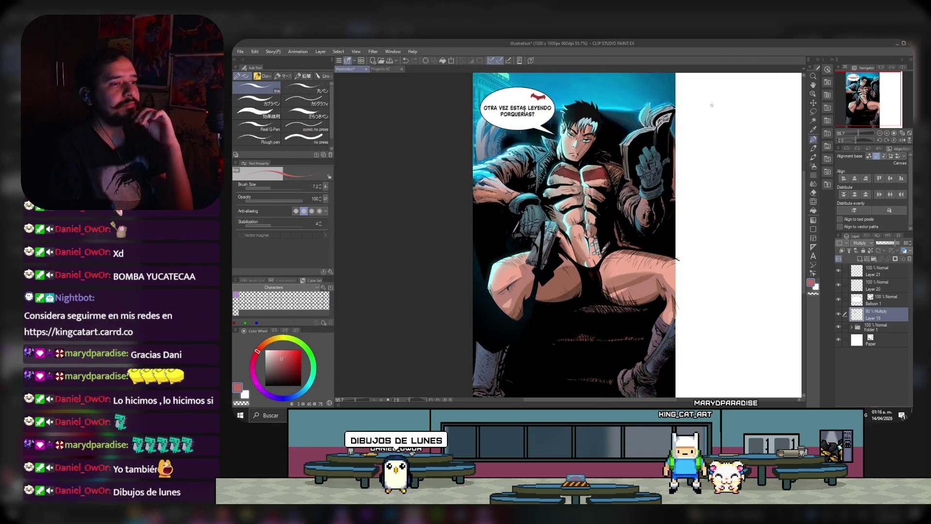